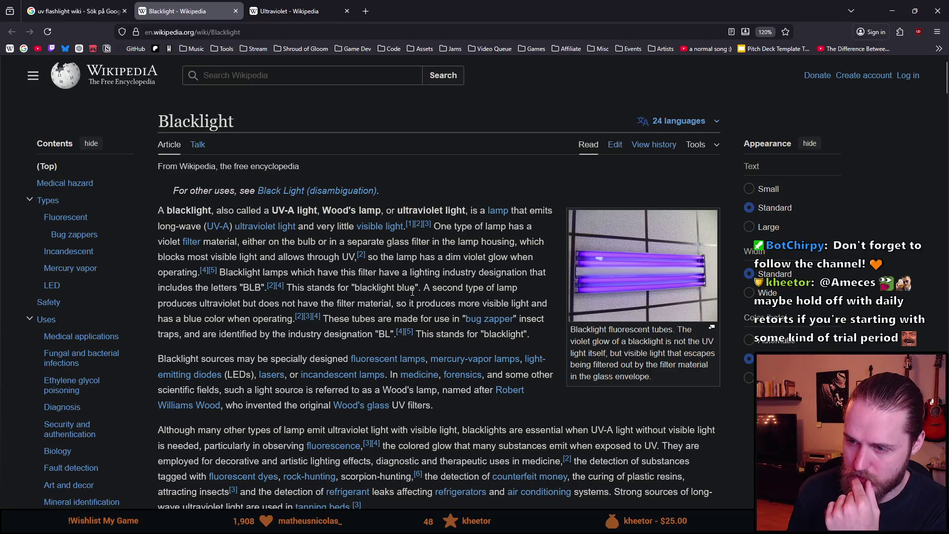
Step: Read down the Blacklight article, highlighting phrases about the light source and detection
scroll(447, 277, "down", 2)
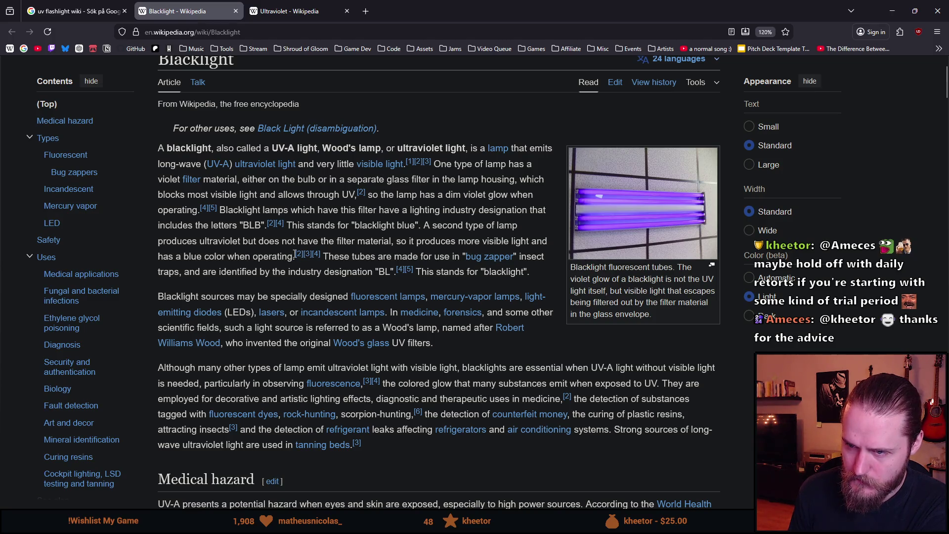
left_click_drag(313, 240, 371, 241)
left_click(410, 242)
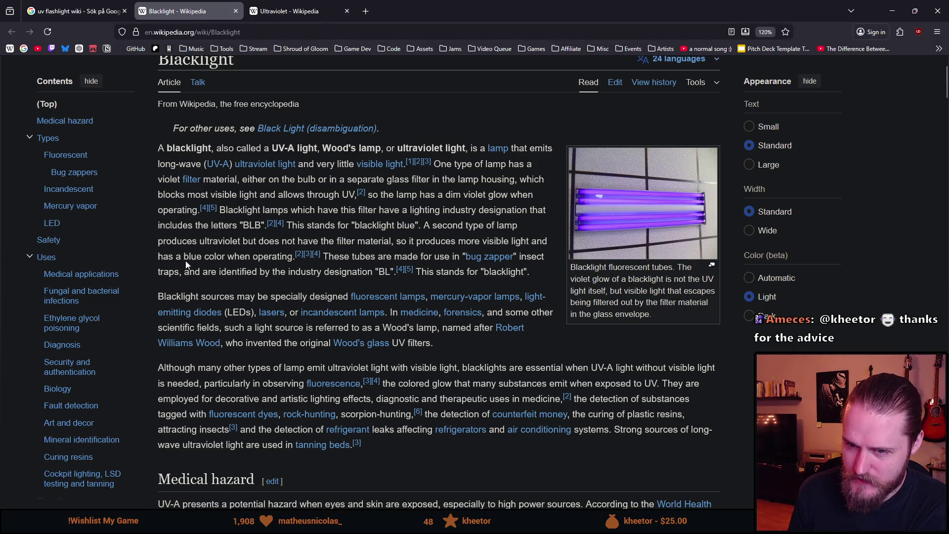
double_click(240, 257)
left_click(389, 252)
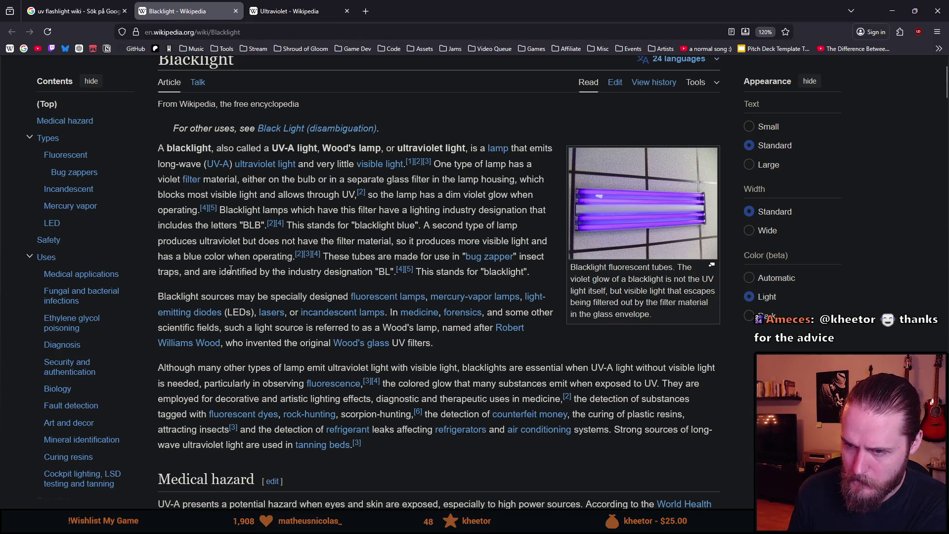
scroll(239, 269, "down", 2)
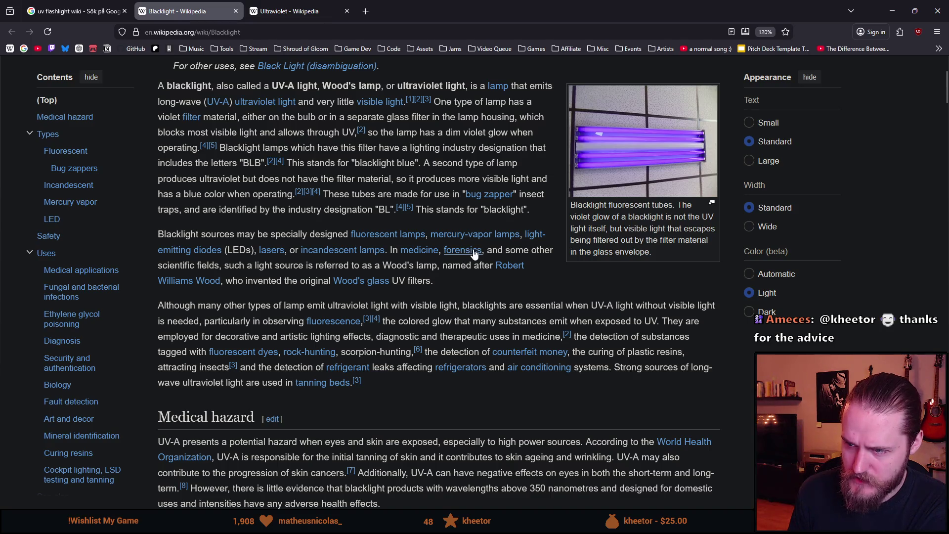
left_click_drag(253, 266, 286, 268)
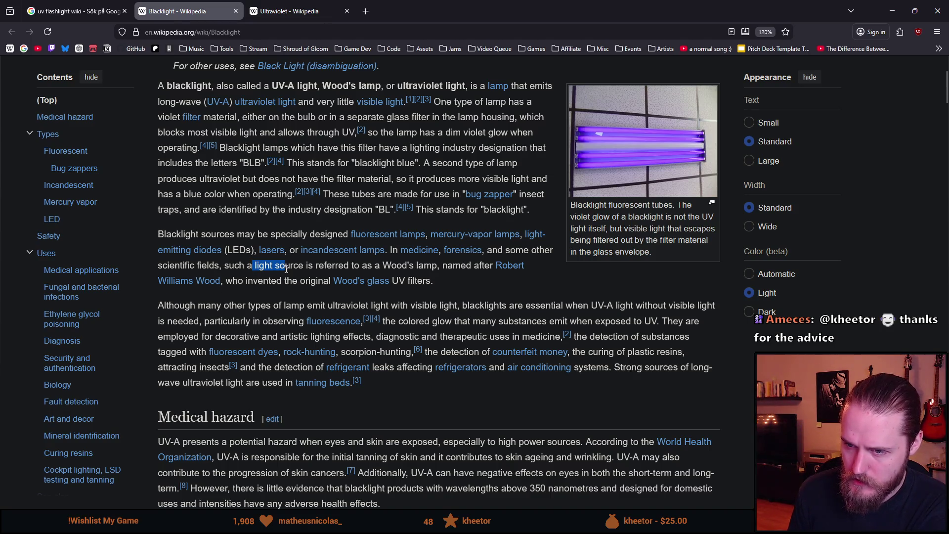
left_click(326, 267)
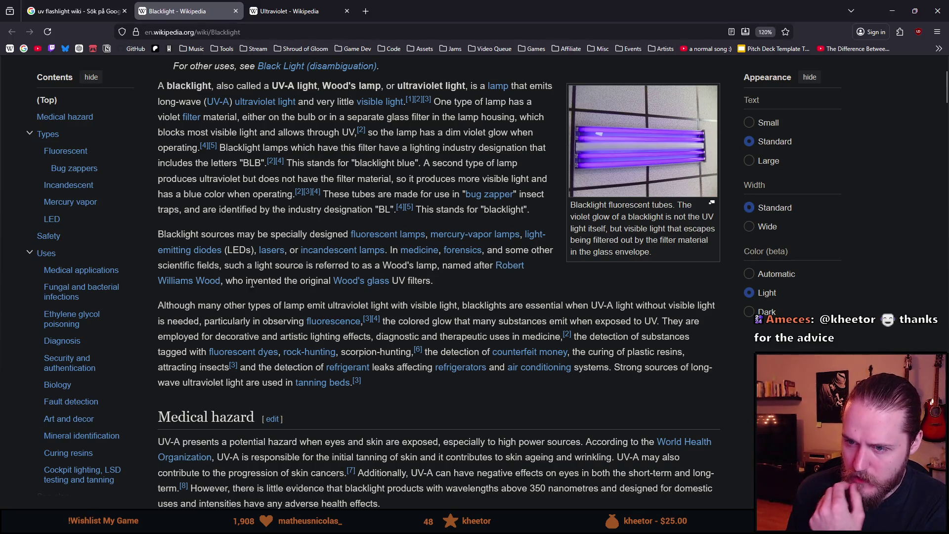
scroll(249, 255, "down", 2)
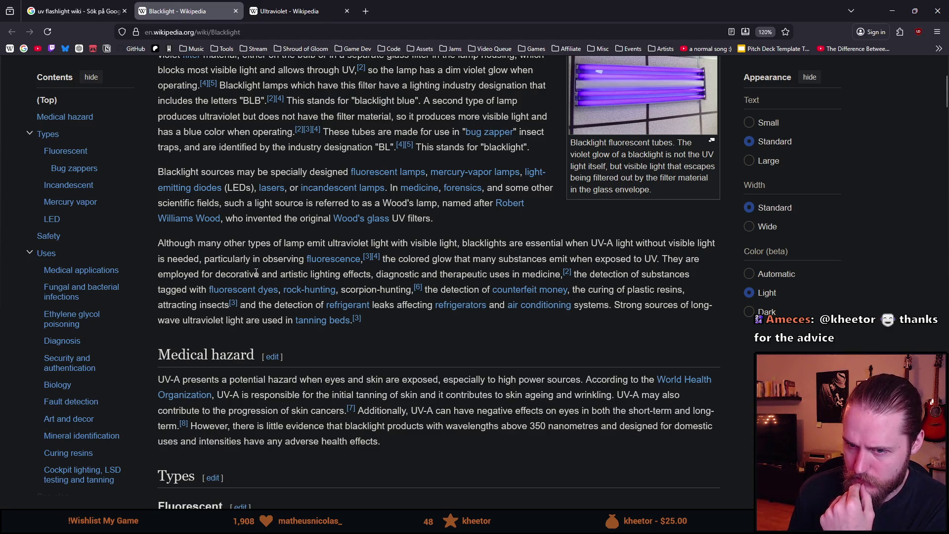
left_click_drag(589, 275, 626, 276)
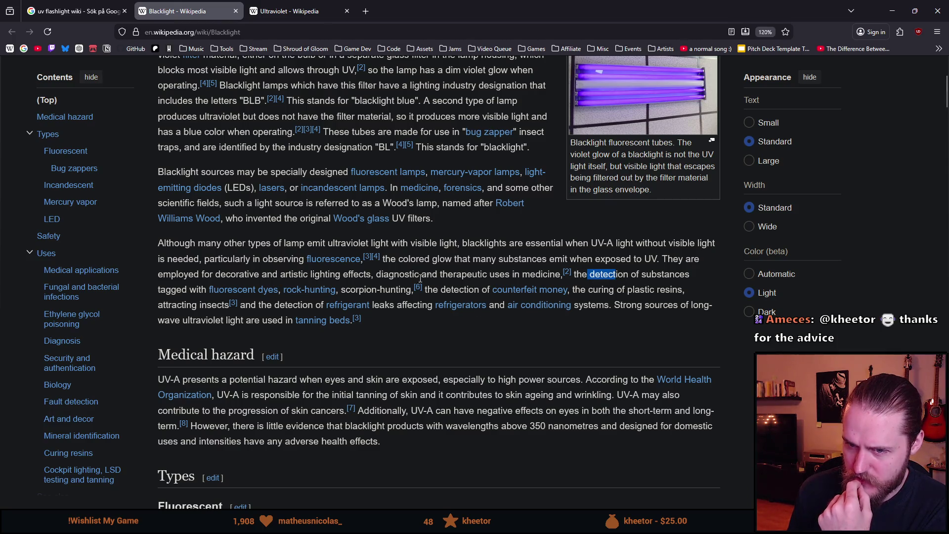
mouse_move(233, 303)
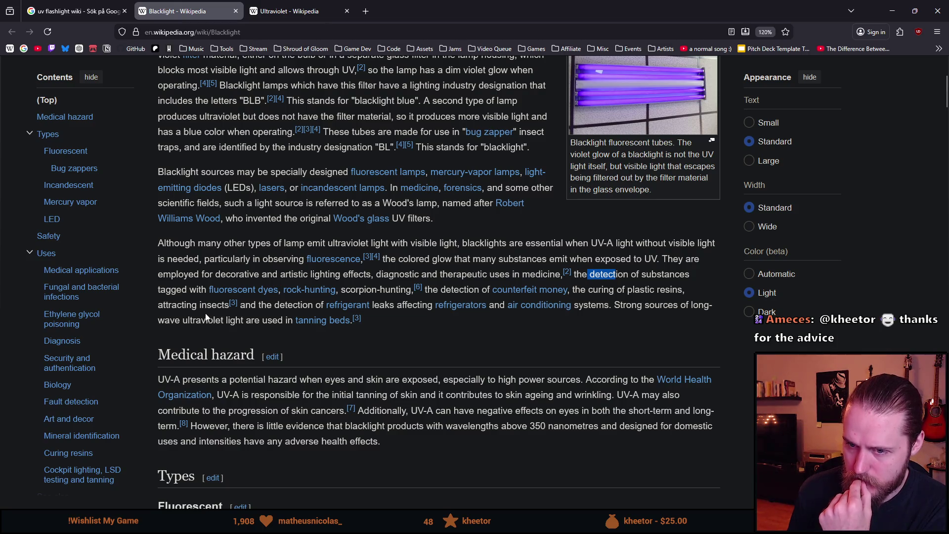
Step: Scroll further down through the Blacklight article
scroll(243, 300, "down", 1)
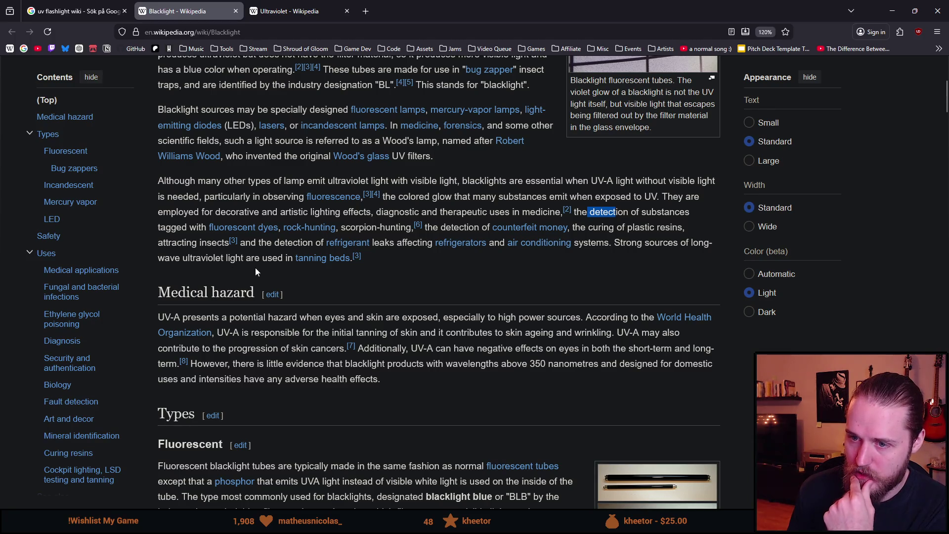
scroll(257, 275, "down", 2)
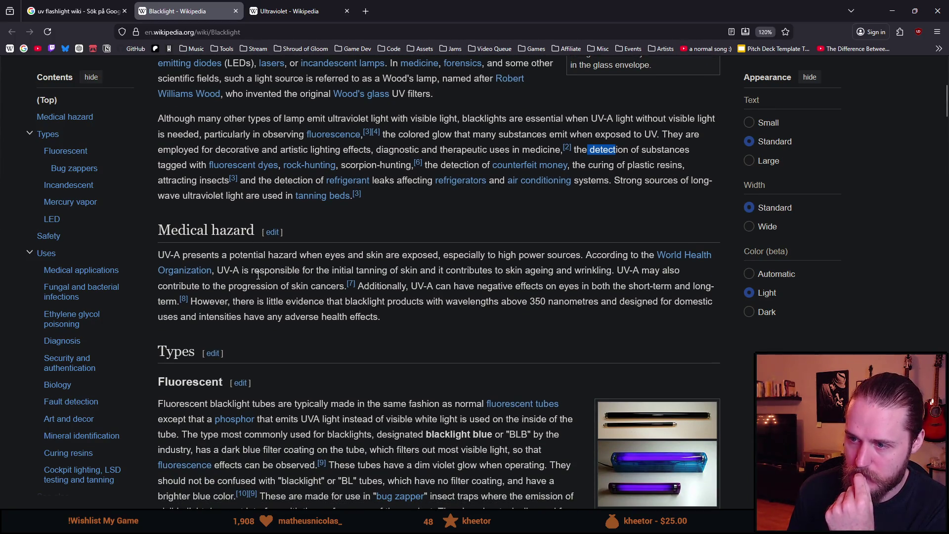
scroll(257, 275, "down", 6)
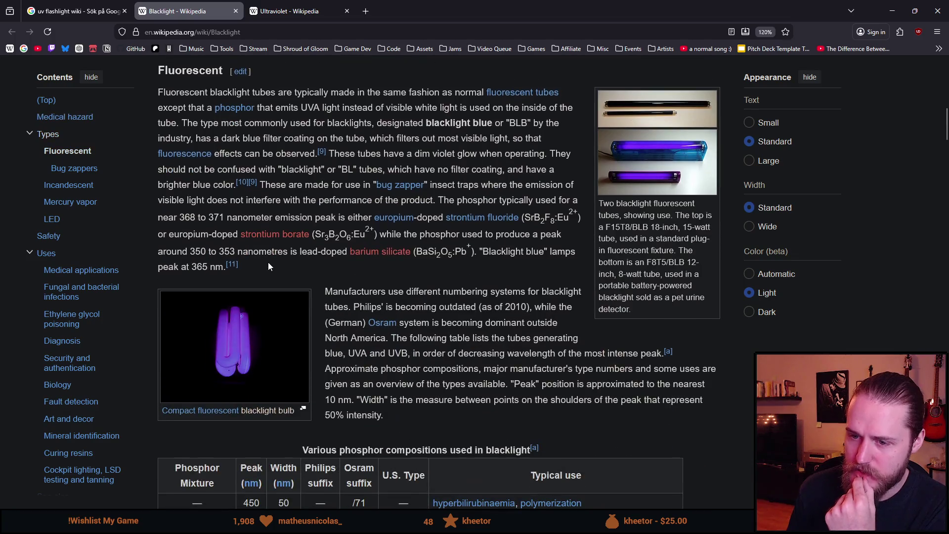
scroll(272, 257, "down", 10)
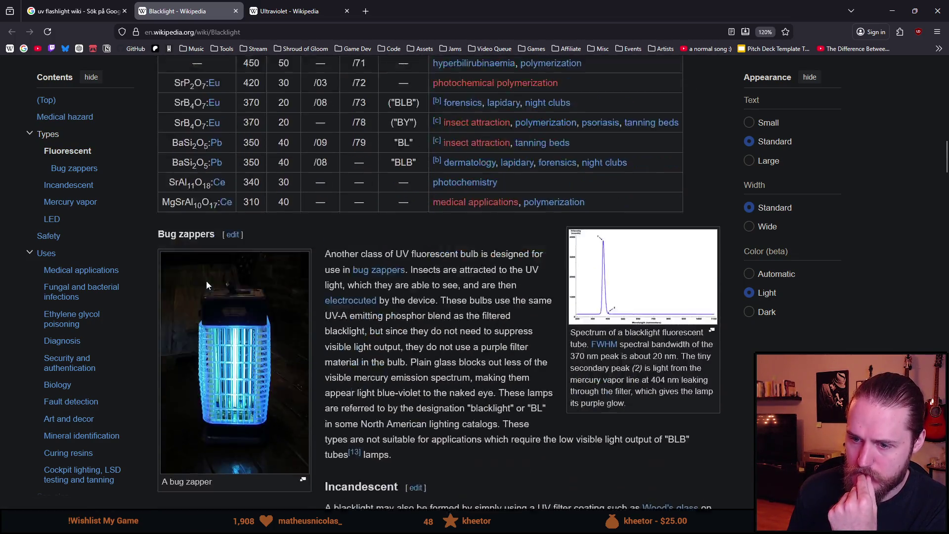
scroll(206, 281, "down", 4)
scroll(284, 150, "up", 20)
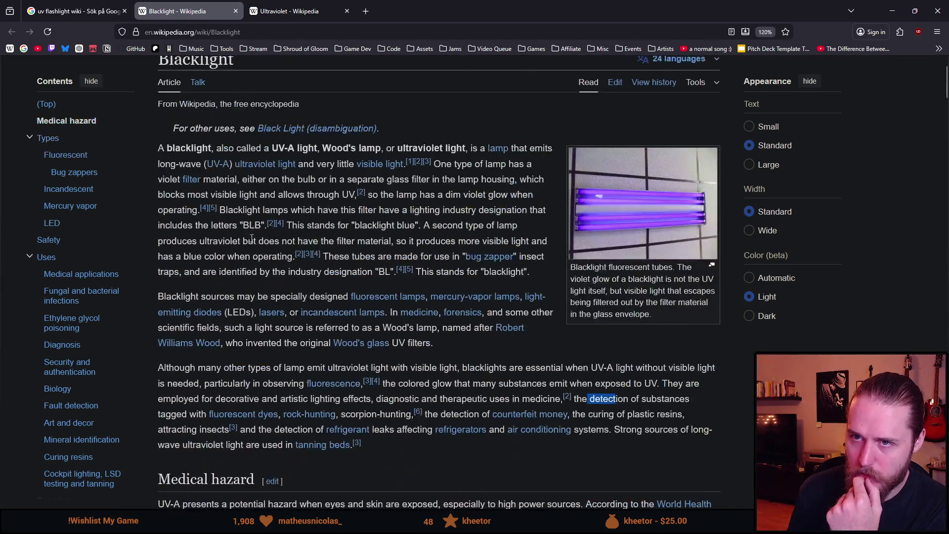
Step: Glance at the Ultraviolet article, then return to Blacklight and clear the detection highlight
key("ctrl+Tab")
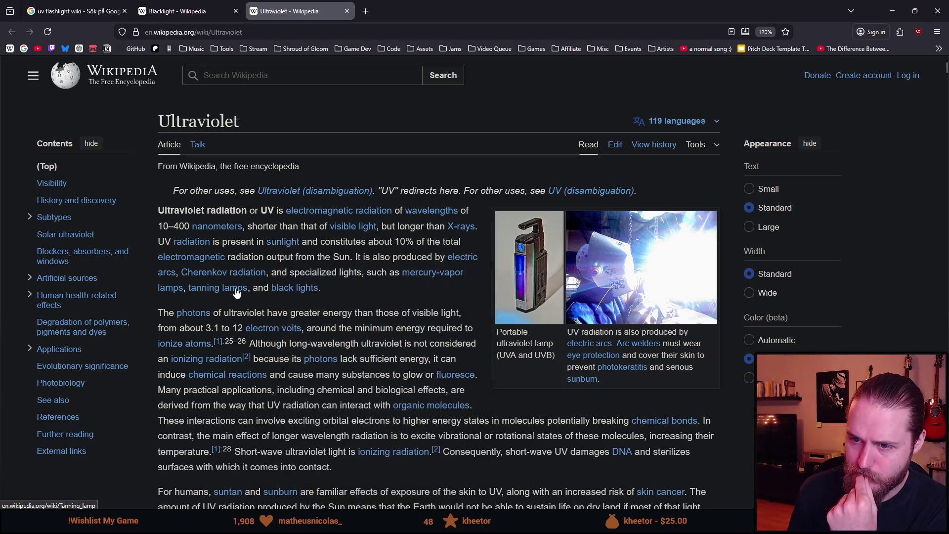
left_click(178, 11)
scroll(277, 222, "down", 4)
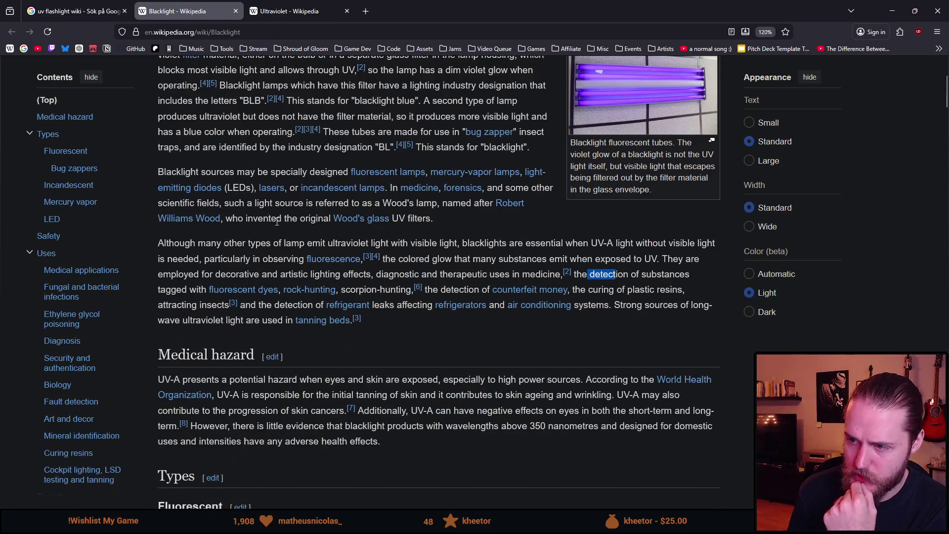
left_click(494, 343)
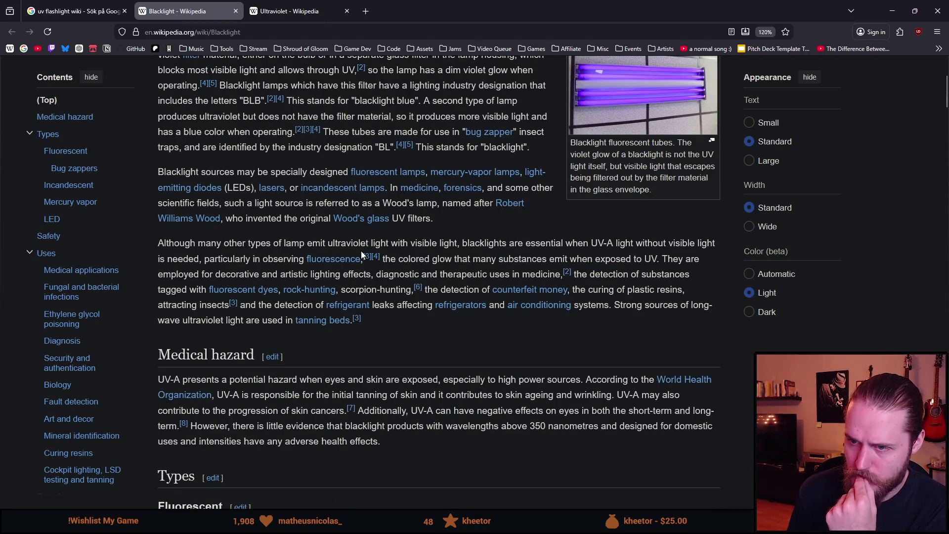
scroll(362, 255, "up", 2)
scroll(478, 348, "down", 1)
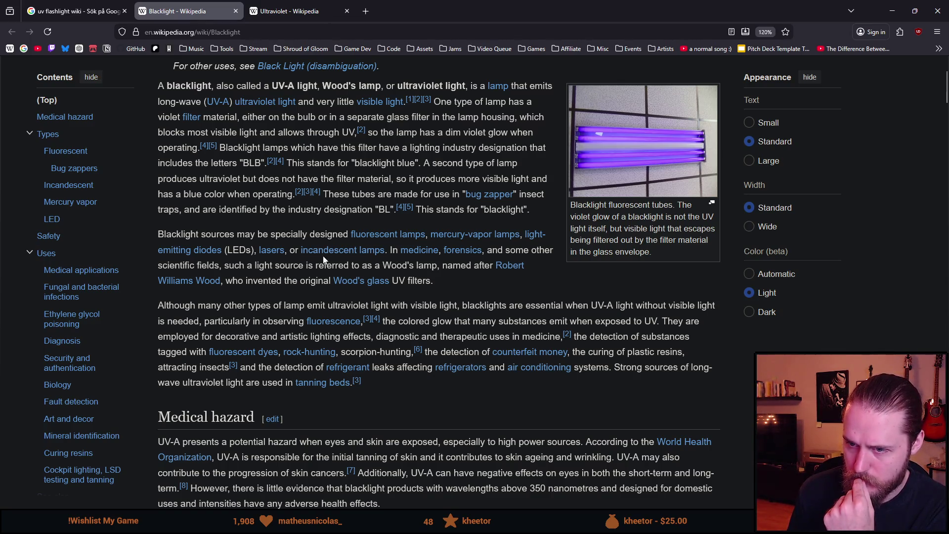
Step: Scroll through the rest of the Blacklight article, then return to the Unity editor
mouse_move(356, 280)
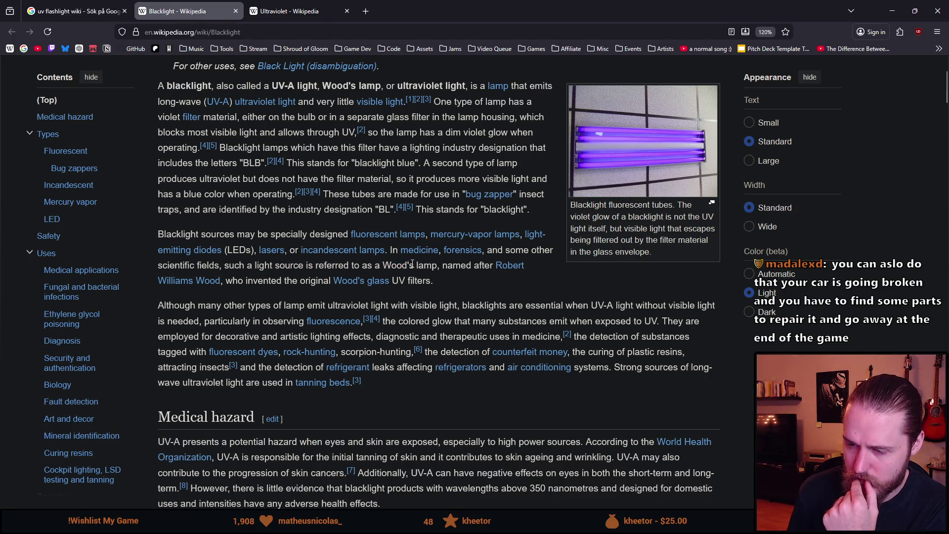
scroll(391, 262, "down", 3)
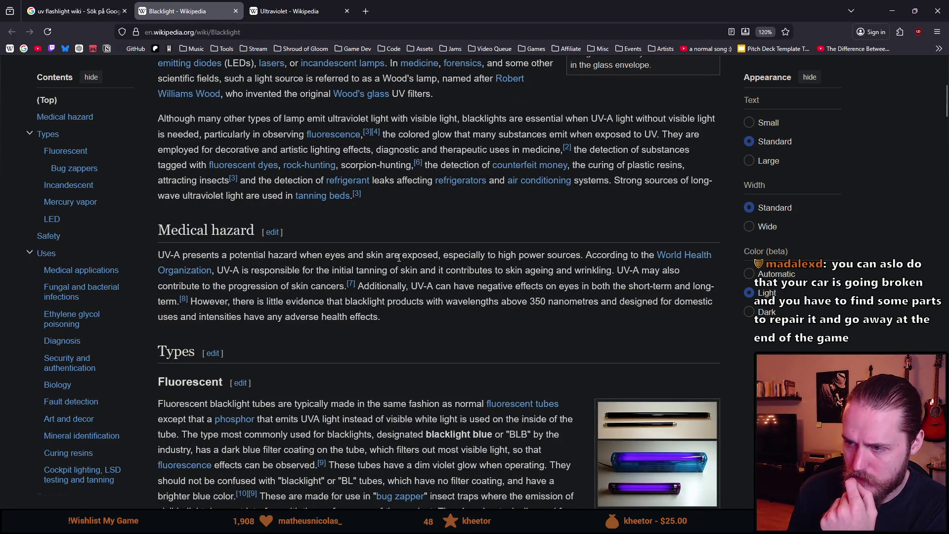
scroll(399, 257, "down", 1)
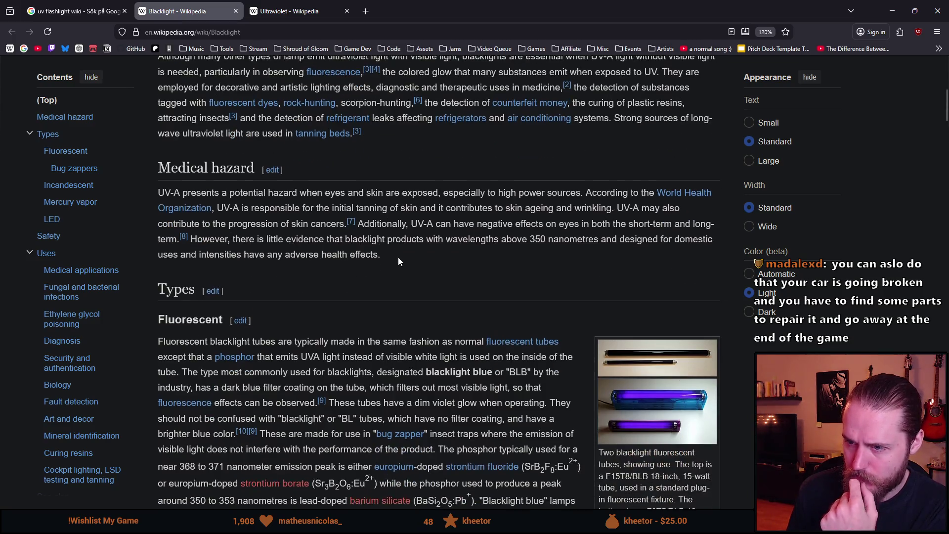
scroll(398, 257, "down", 1)
scroll(399, 257, "down", 2)
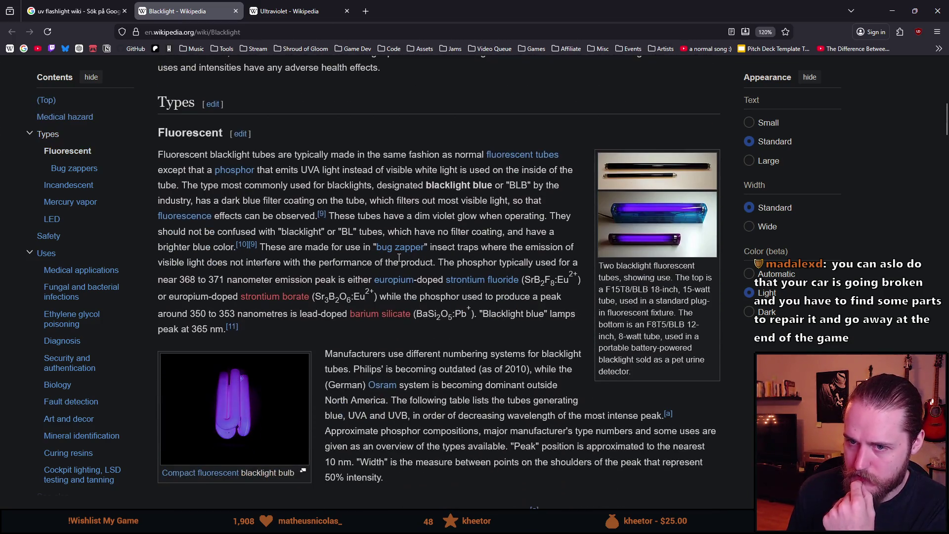
scroll(399, 257, "down", 1)
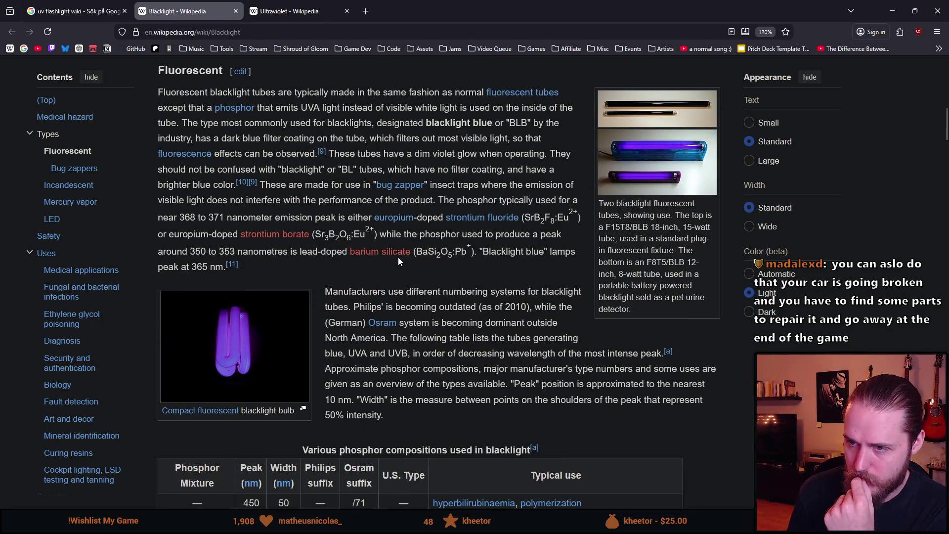
scroll(398, 257, "down", 9)
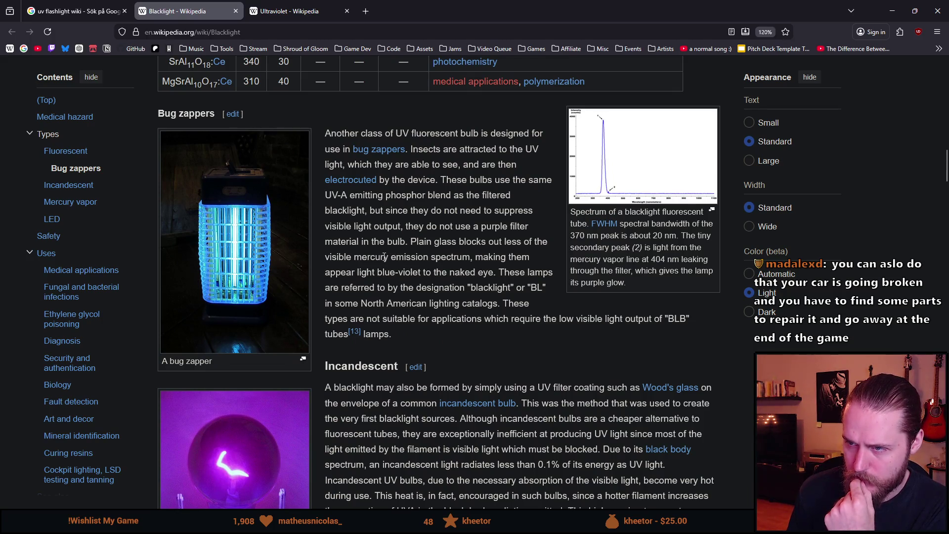
scroll(383, 257, "down", 3)
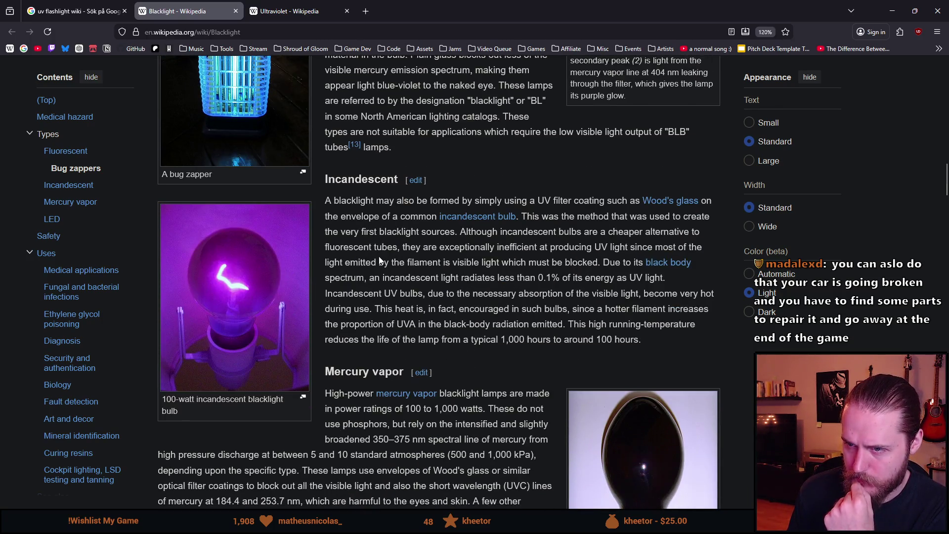
scroll(280, 282, "up", 15)
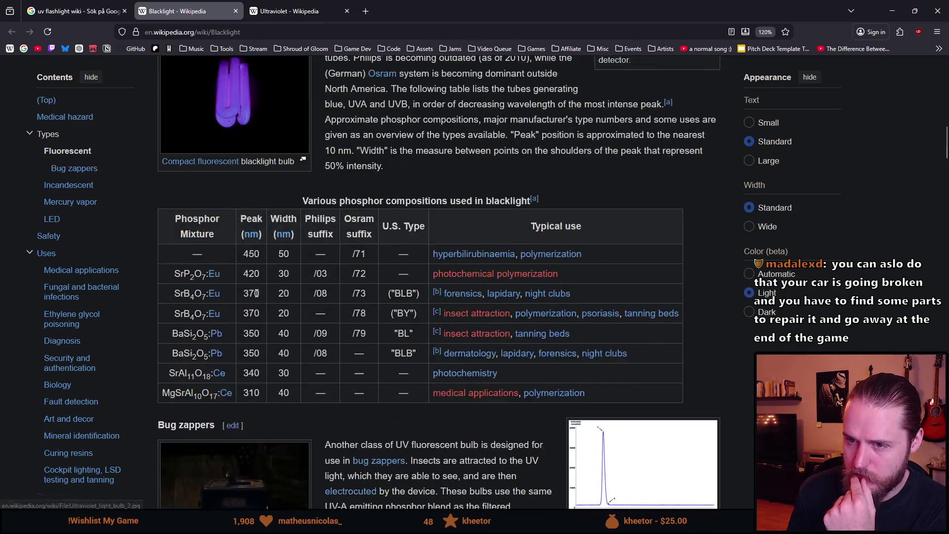
scroll(280, 283, "up", 5)
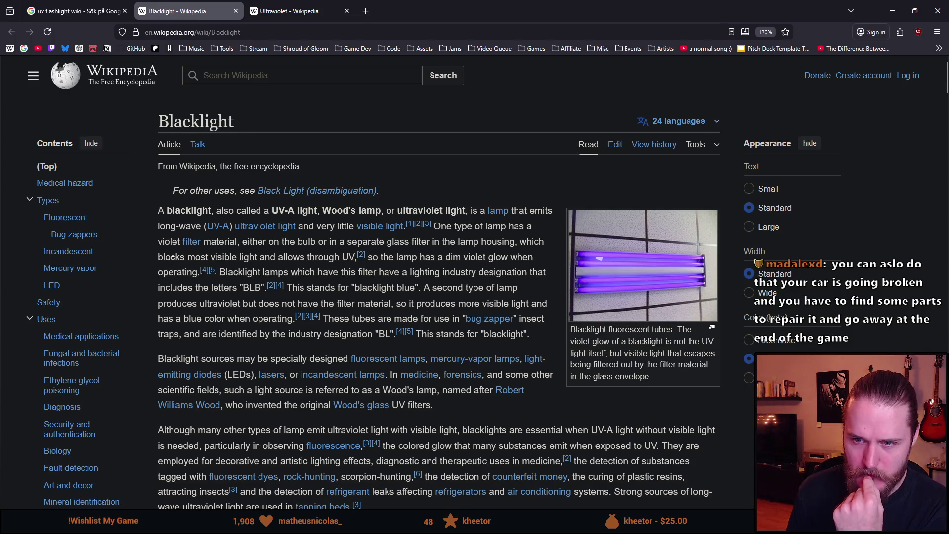
key("alt+Tab")
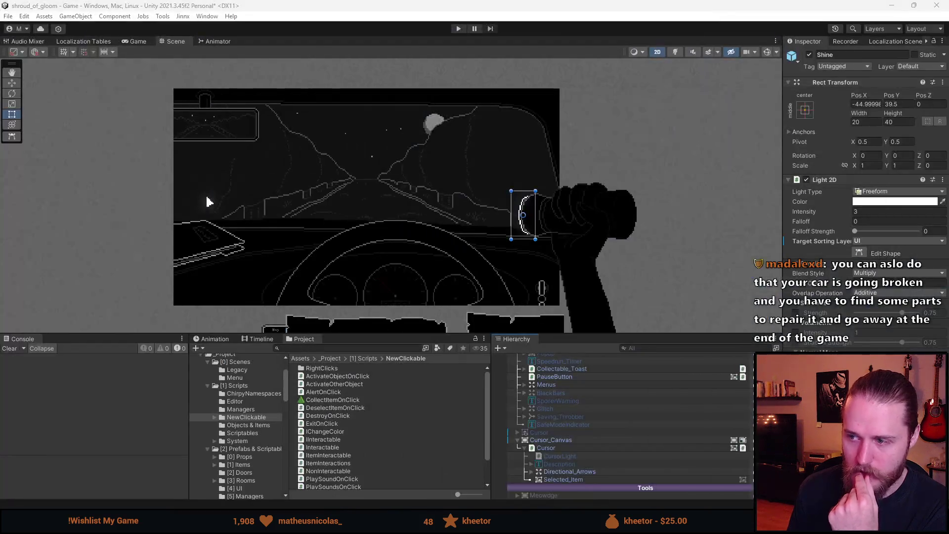
Step: Zoom the Scene view out around the flashlight, then bring the Blacklight article forward
scroll(469, 207, "up", 5)
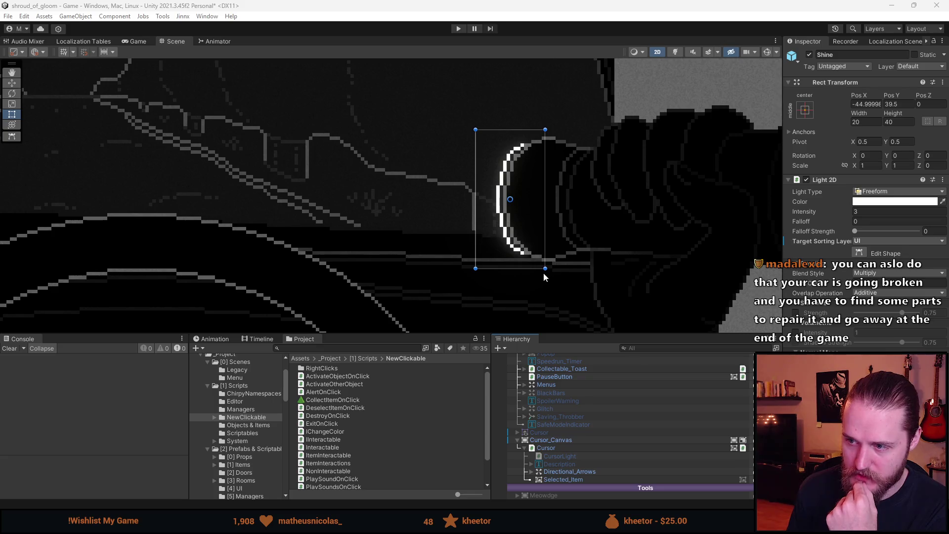
scroll(354, 196, "down", 3)
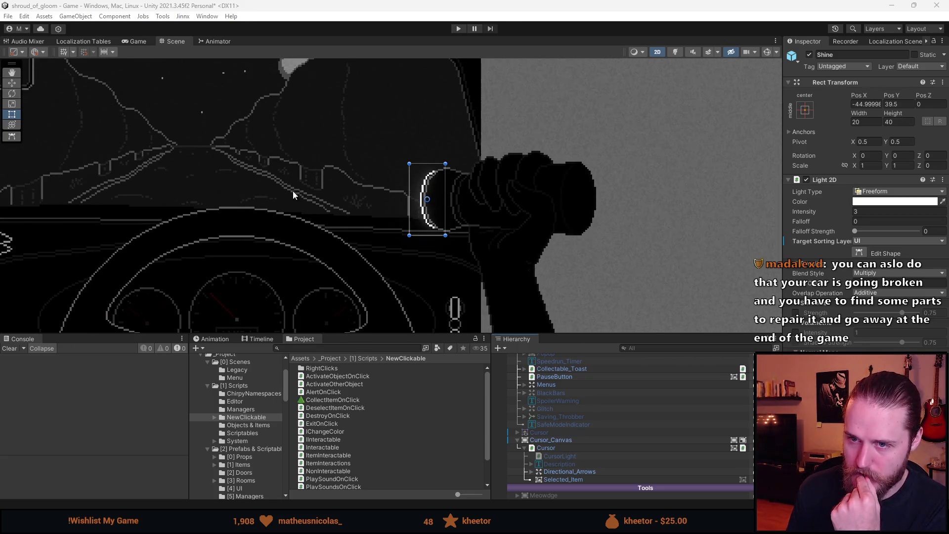
scroll(292, 191, "down", 3)
scroll(297, 196, "up", 1)
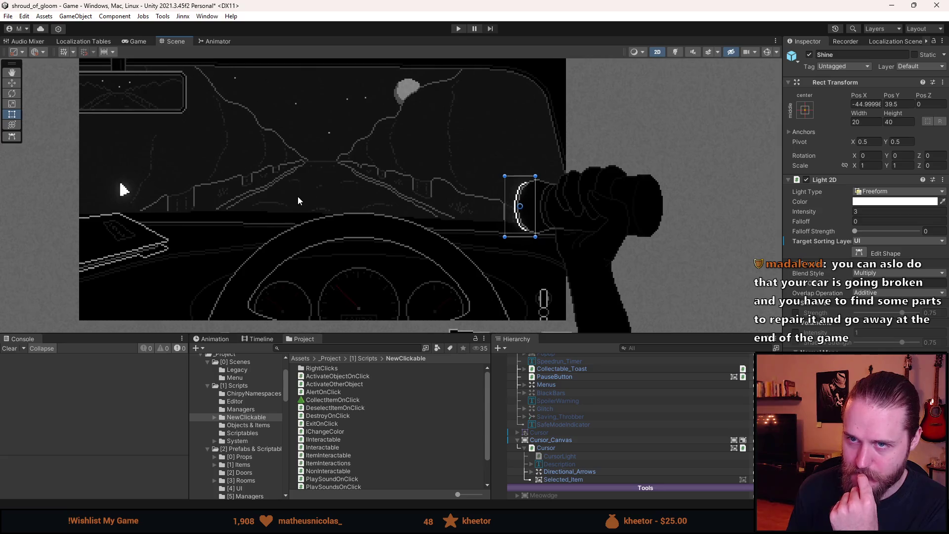
key("alt+Tab")
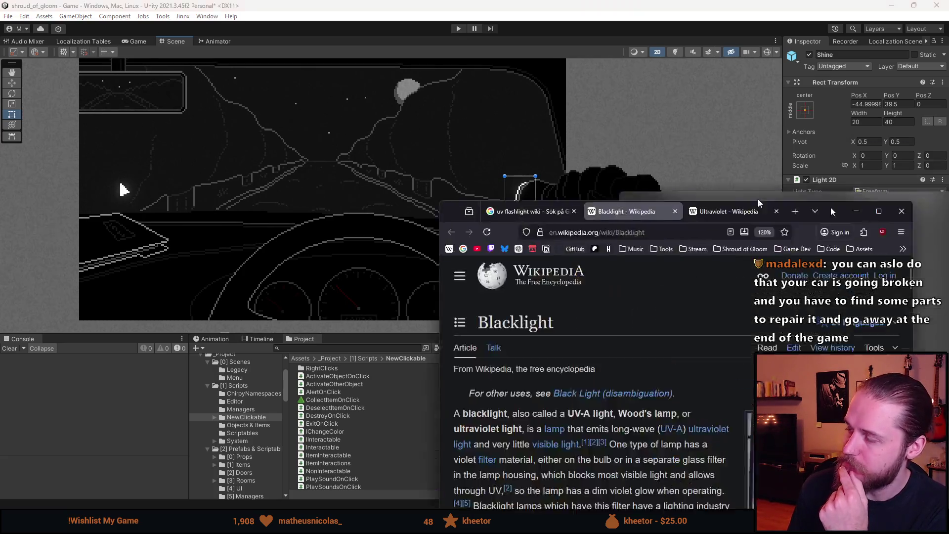
mouse_move(358, 236)
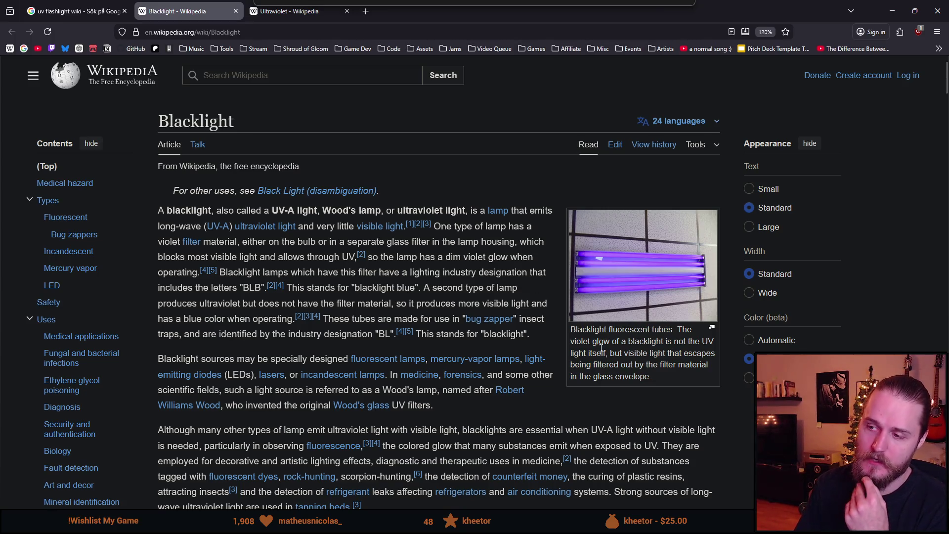
Step: Scroll the Blacklight article past Medical hazard, Fluorescent and Bug zappers to Incandescent
scroll(325, 309, "down", 3)
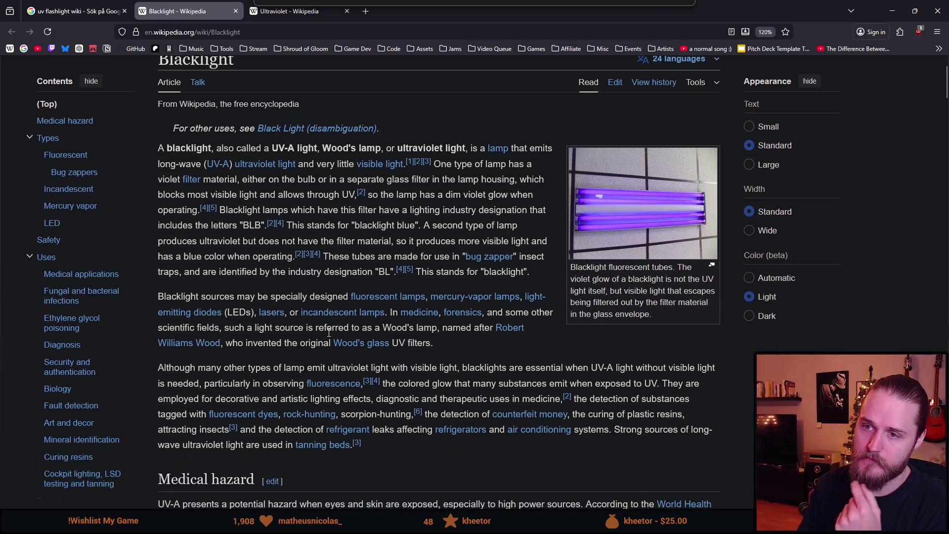
scroll(329, 333, "down", 3)
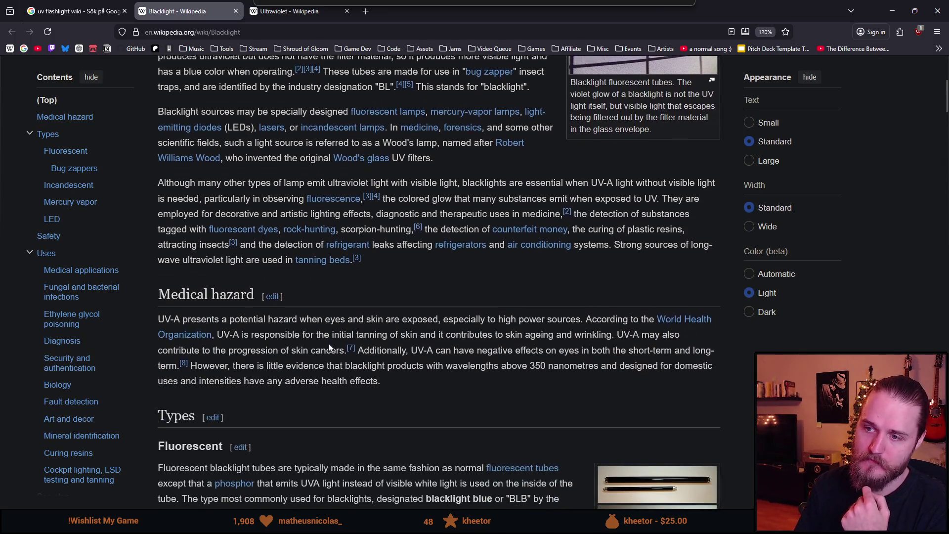
scroll(330, 342, "down", 5)
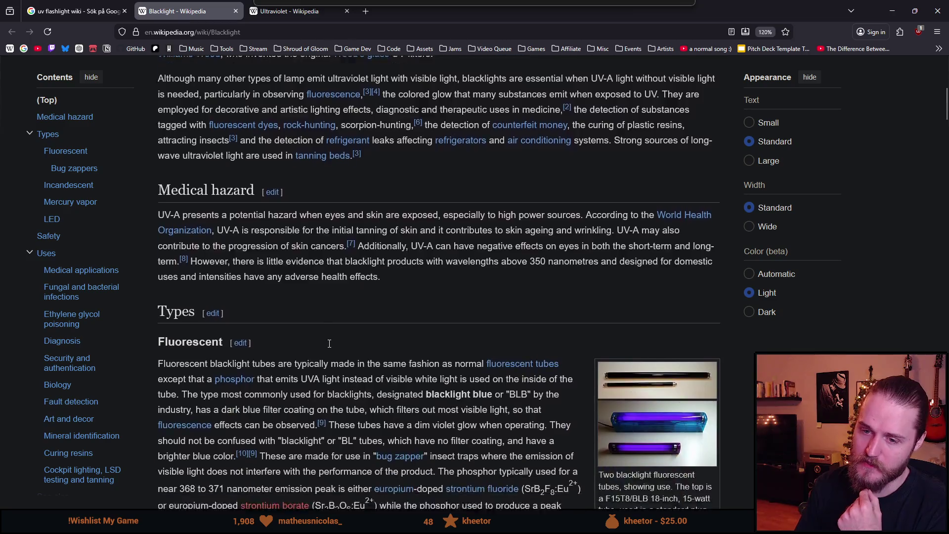
scroll(329, 343, "down", 10)
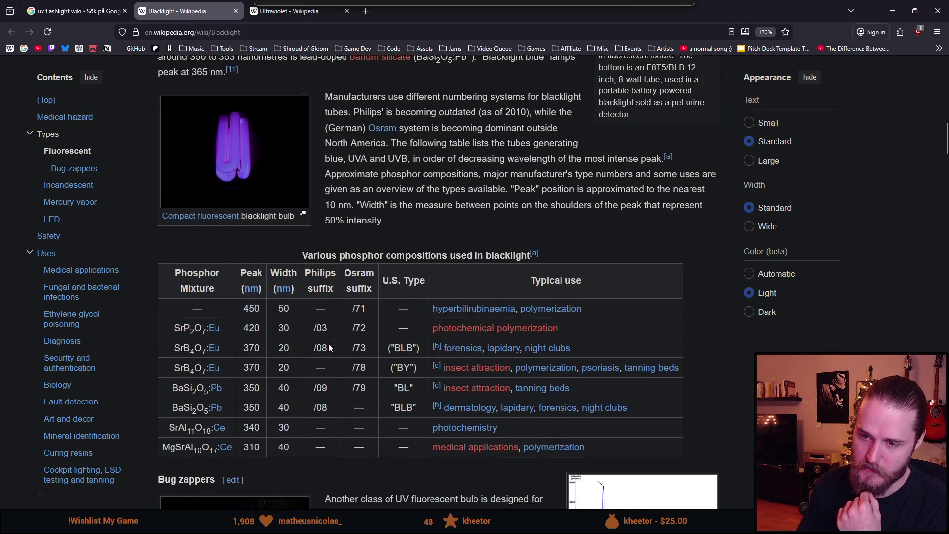
scroll(329, 343, "down", 12)
scroll(329, 344, "down", 1)
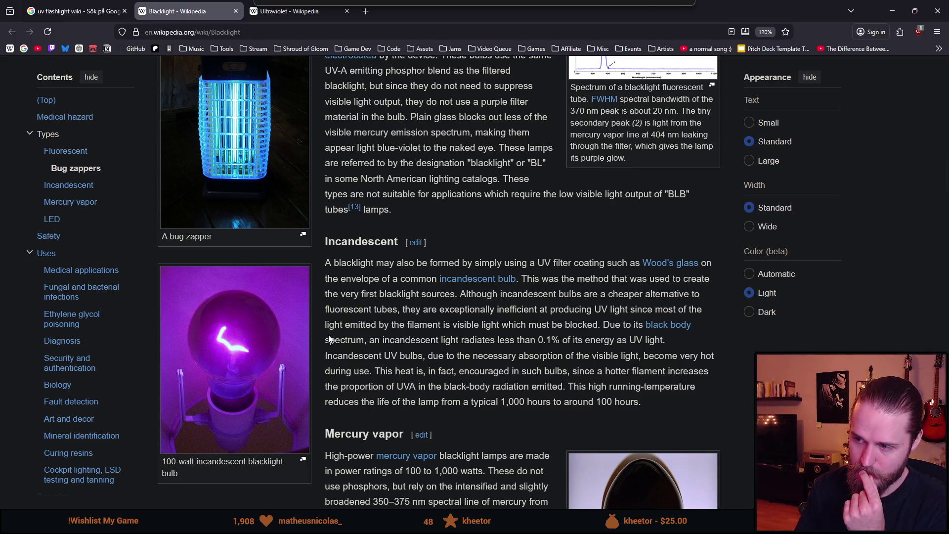
scroll(432, 346, "down", 4)
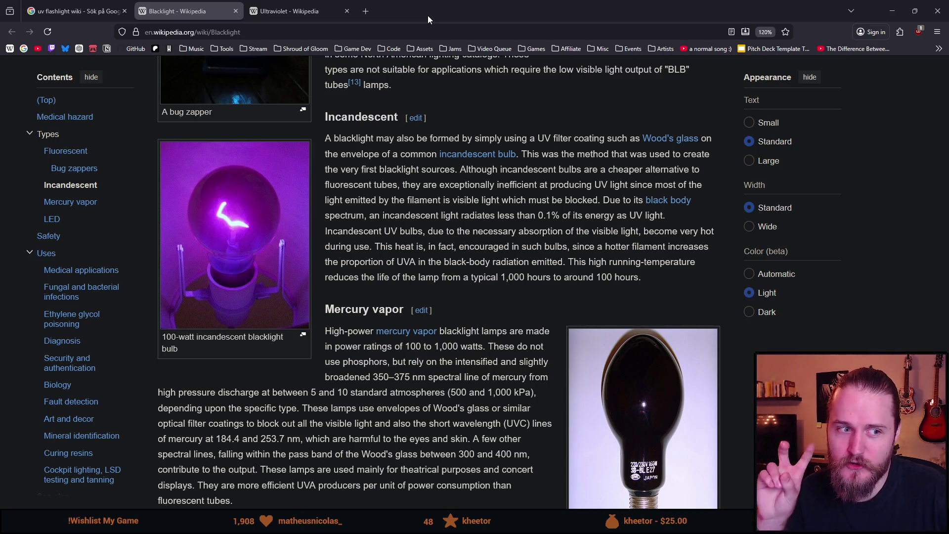
Step: Switch back to the Unity editor showing the flashlight's Shine object
key("alt+Tab")
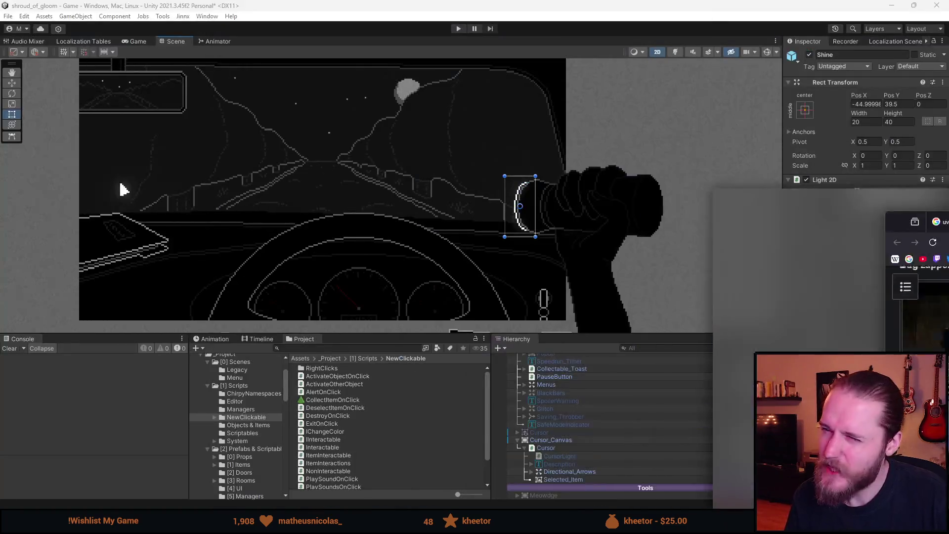
Step: Fold up the Flashlight object's children in the Hierarchy and scroll up the list
scroll(572, 460, "up", 3)
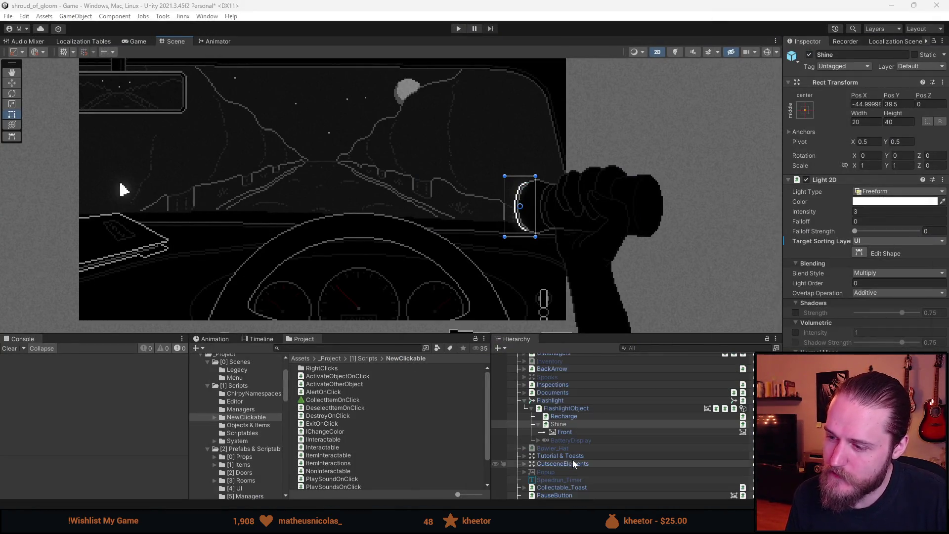
left_click(525, 401)
scroll(544, 415, "up", 3)
scroll(545, 419, "up", 2)
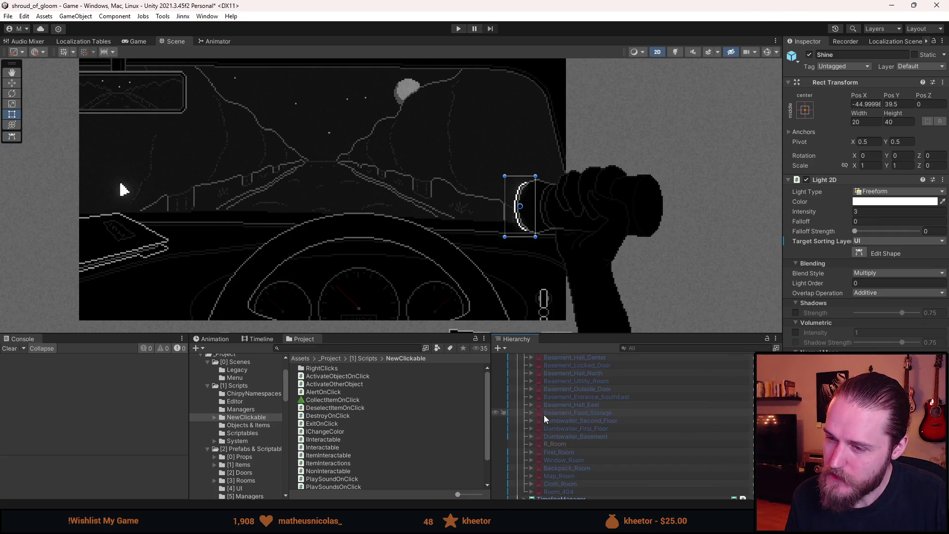
scroll(545, 418, "up", 1)
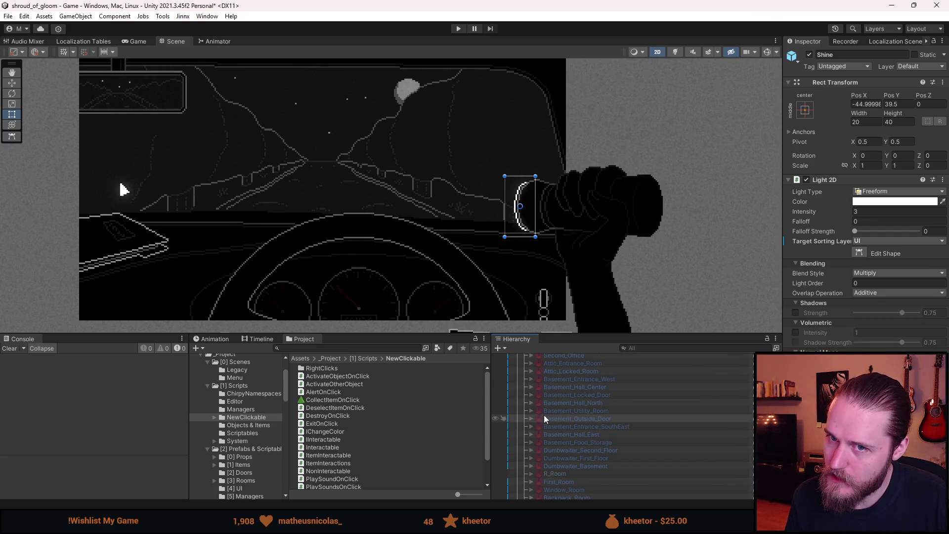
Step: Deactivate Intro_Cutscene, activate Outside_Entrance, and expand Outside_Entrance in the Hierarchy
scroll(567, 437, "up", 5)
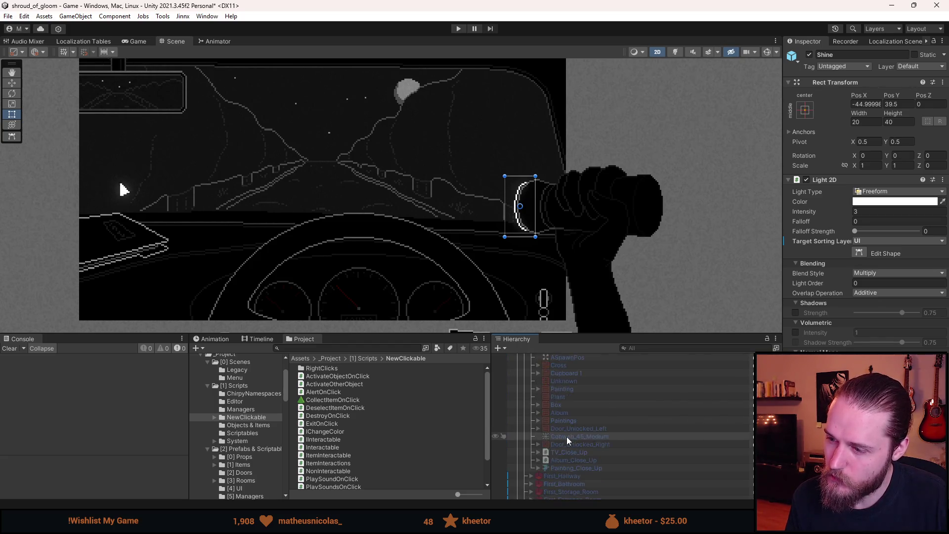
scroll(566, 437, "up", 5)
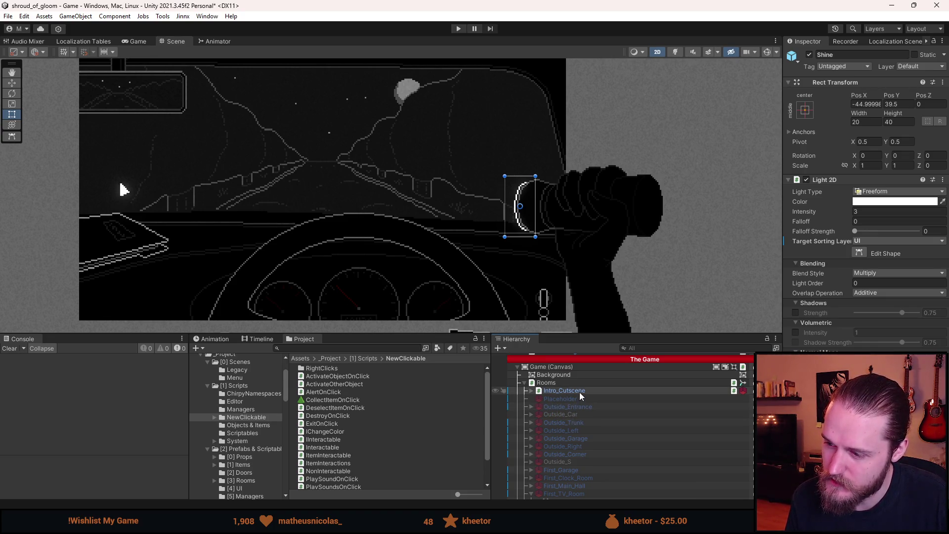
left_click(565, 393)
left_click(568, 407)
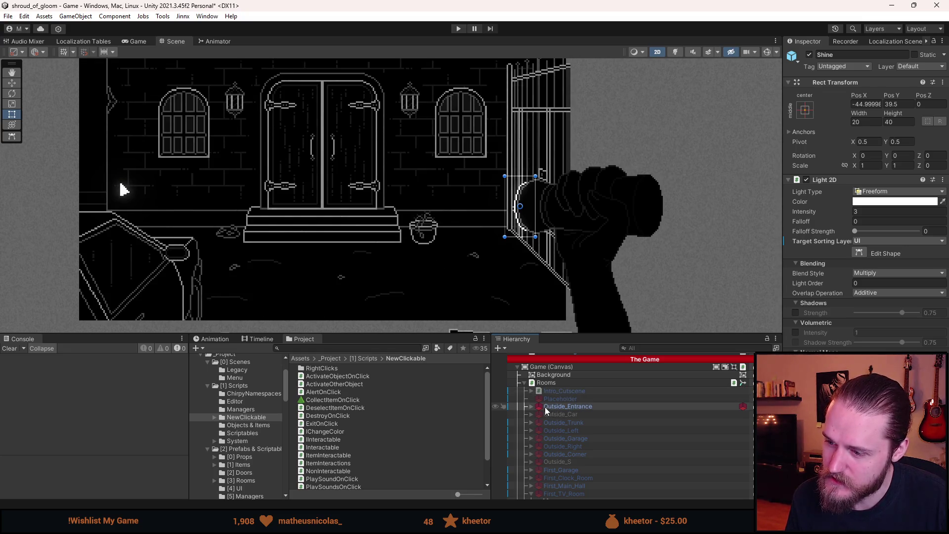
left_click(531, 406)
right_click(573, 407)
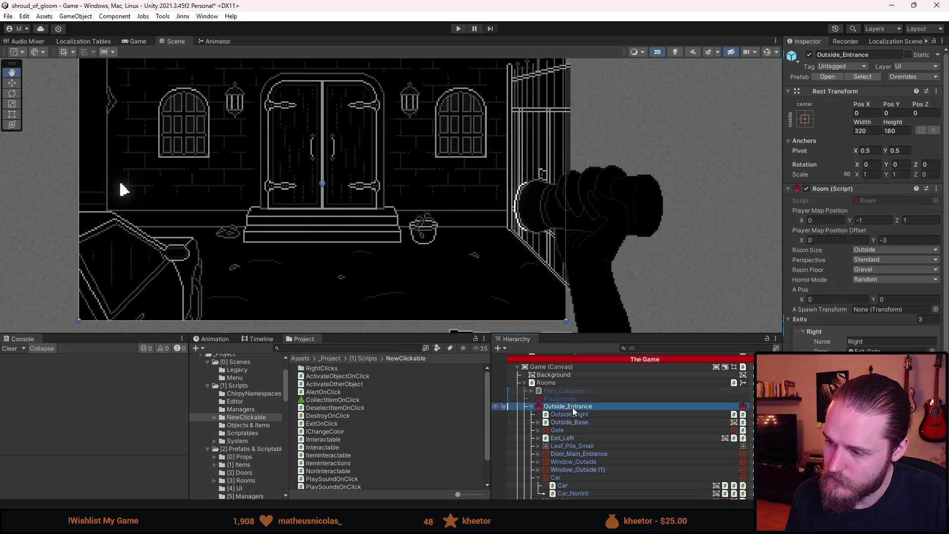
Step: Create a UI Image under Outside_Entrance named UV_Sprite_Test
mouse_move(605, 256)
left_click(725, 254)
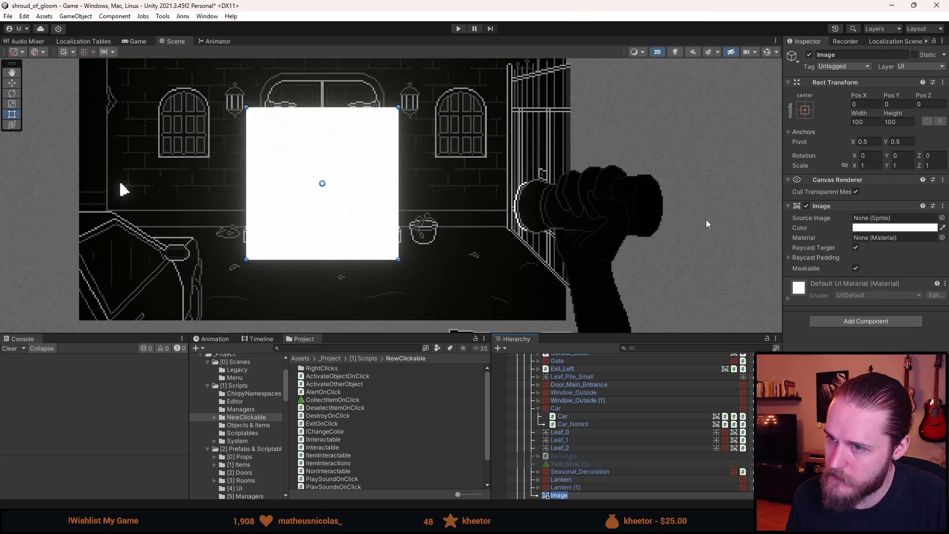
left_click(844, 53)
type("UV_Sprite_T")
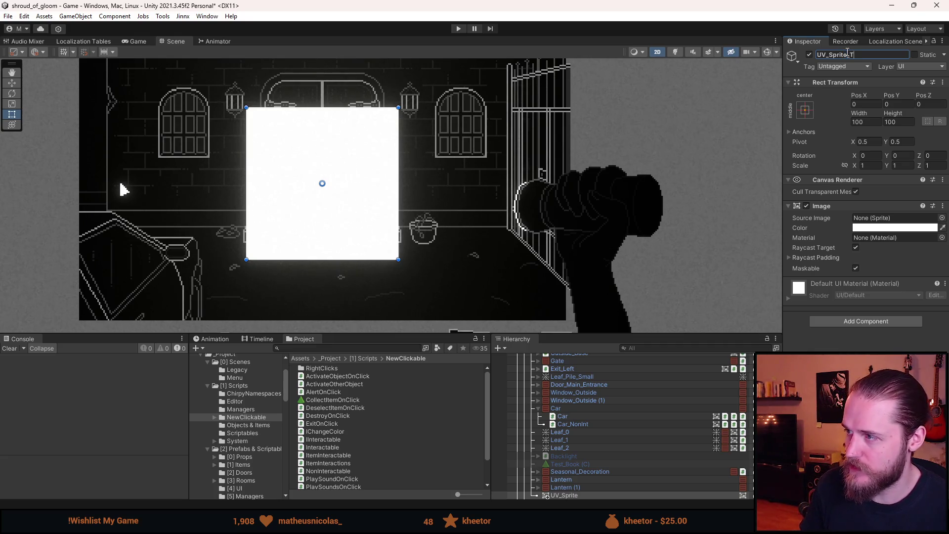
type("est")
key("Return")
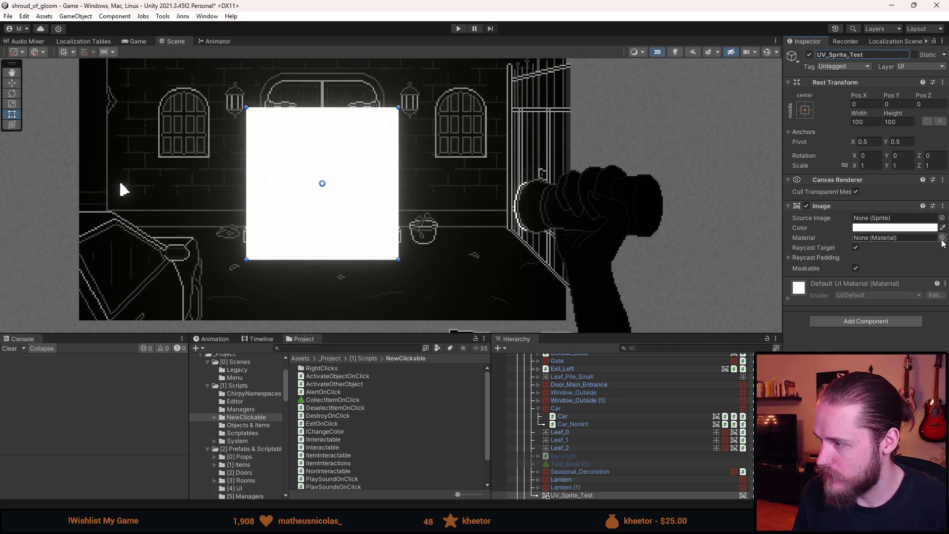
Step: Give the image the Sprite-Lit-Default material and a light-grey colour
left_click(942, 238)
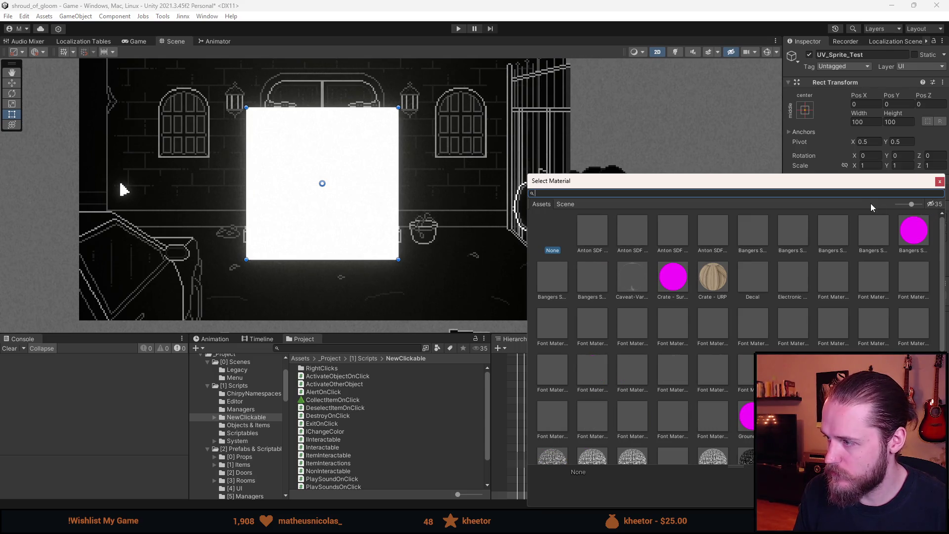
type("lit")
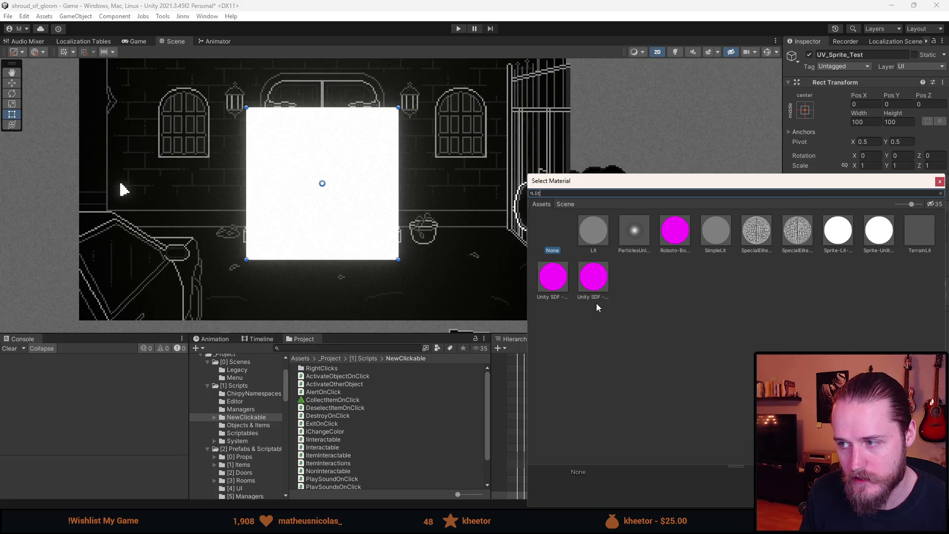
double_click(837, 234)
left_click(882, 229)
left_click_drag(872, 298, 851, 298)
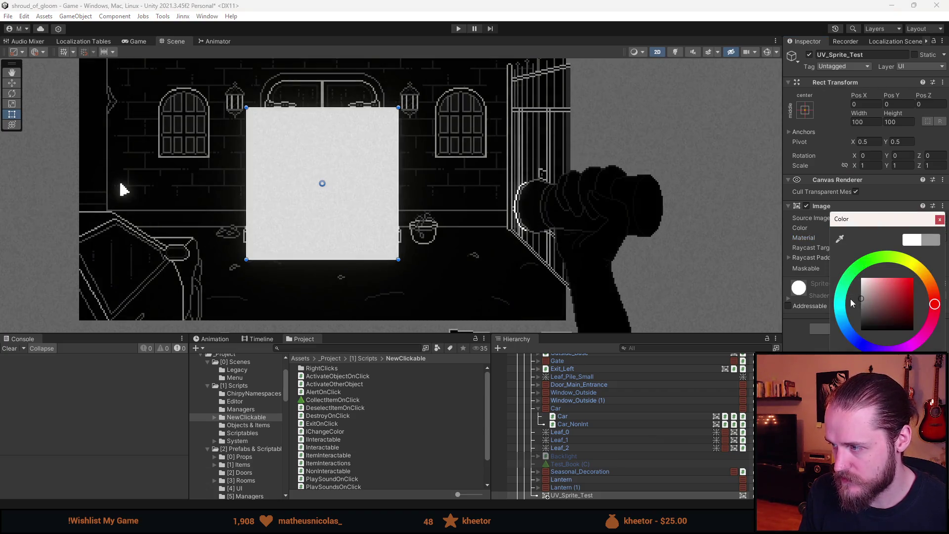
left_click(939, 220)
Step: Add a Canvas Group component to UV_Sprite_Test
left_click(870, 326)
type("canvas")
key("Return")
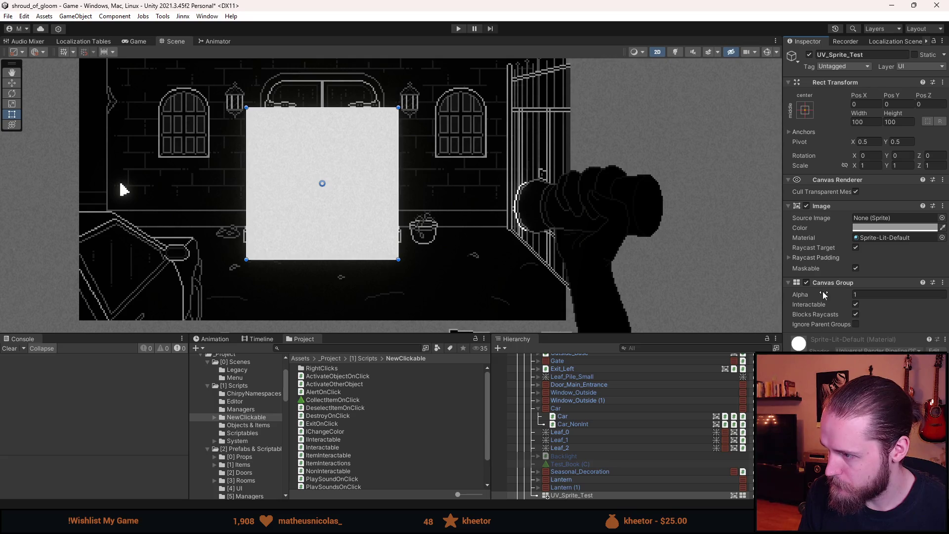
Step: Replace the Canvas Group on UV_Sprite_Test with a Sorting Group component
right_click(826, 283)
left_click(850, 314)
left_click(847, 327)
type("sorting")
key("Return")
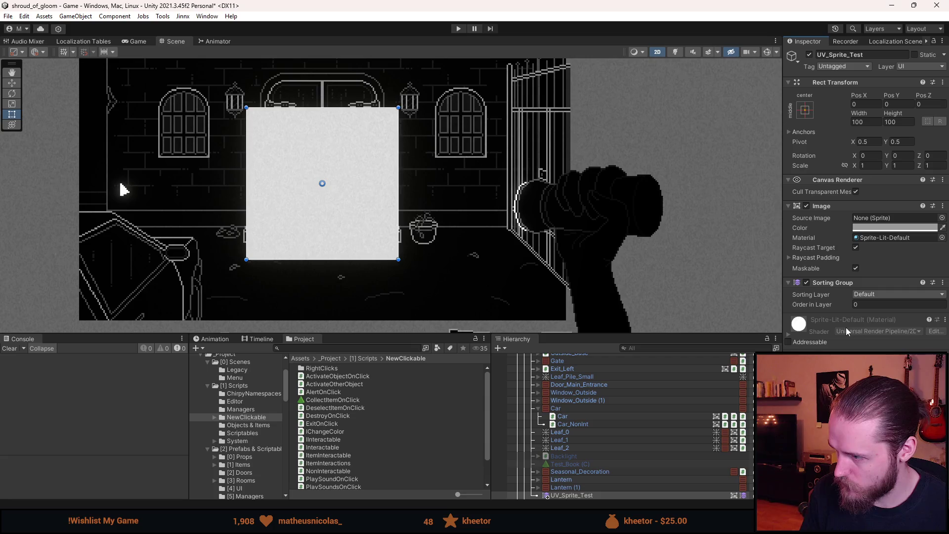
Step: Try asdasdasdasd and UI sorting layers with 2D lighting previewed, settling on Default
left_click(879, 294)
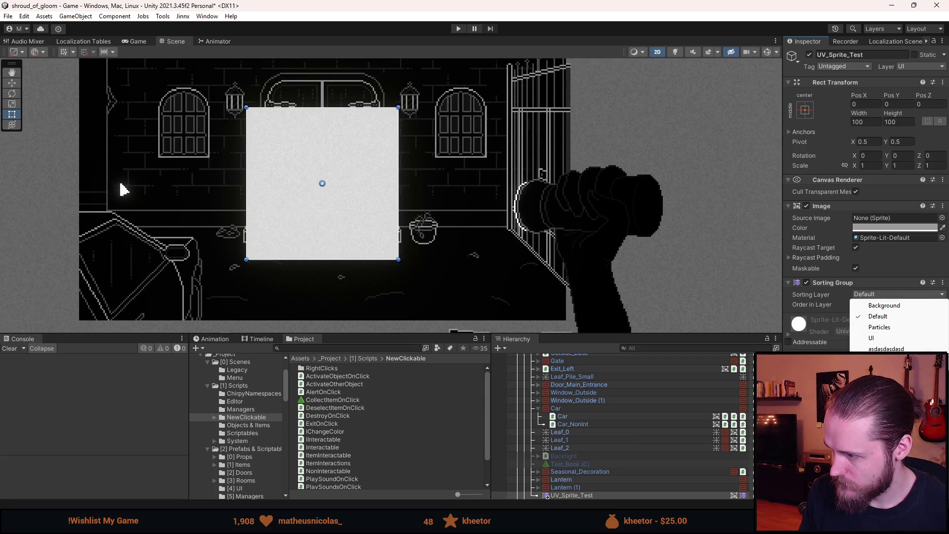
left_click(886, 348)
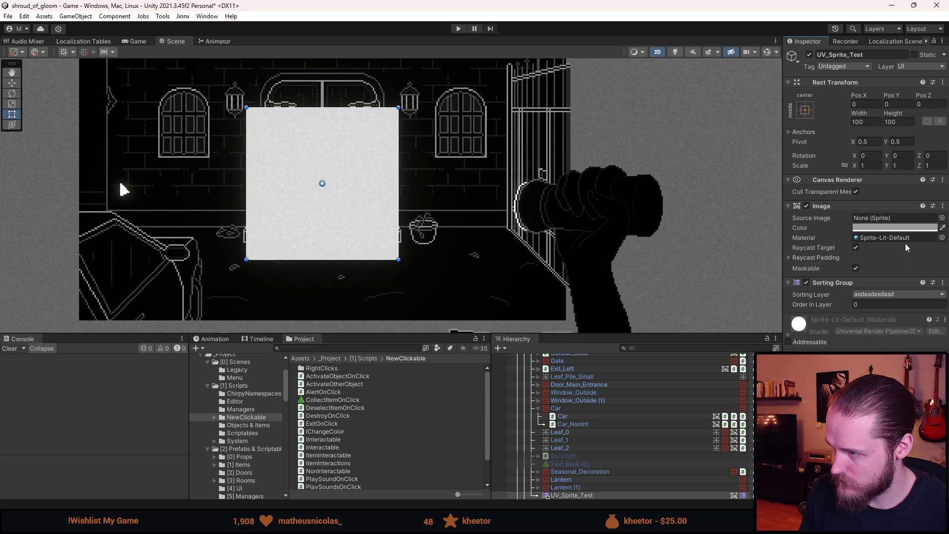
left_click(675, 52)
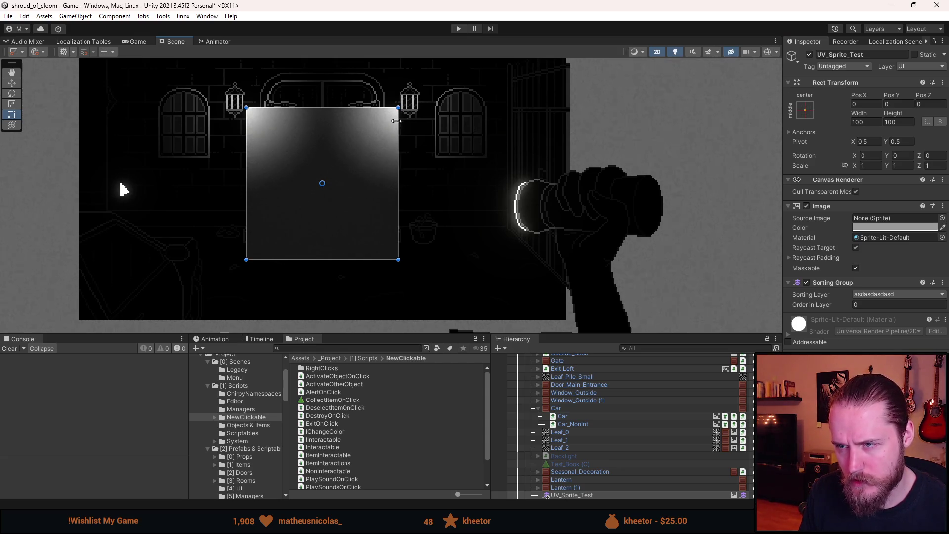
left_click(872, 294)
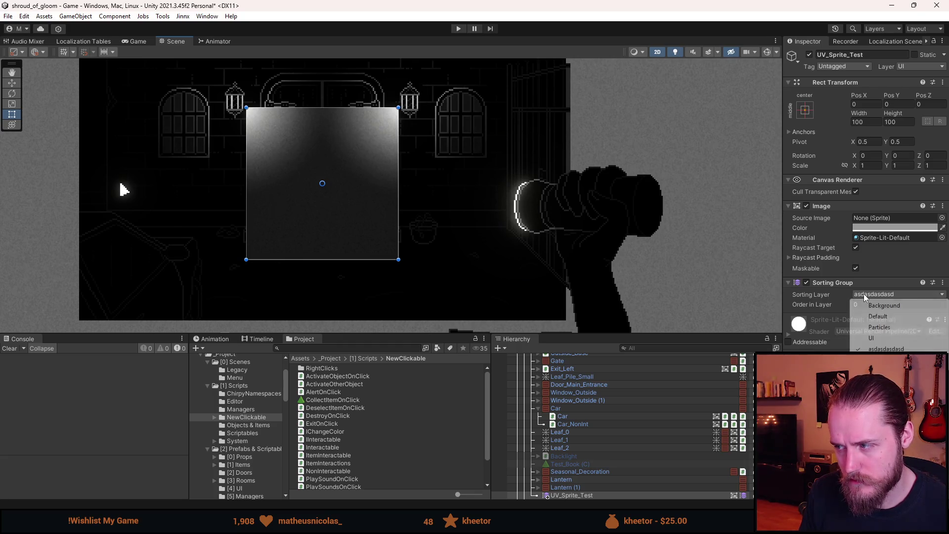
left_click(872, 338)
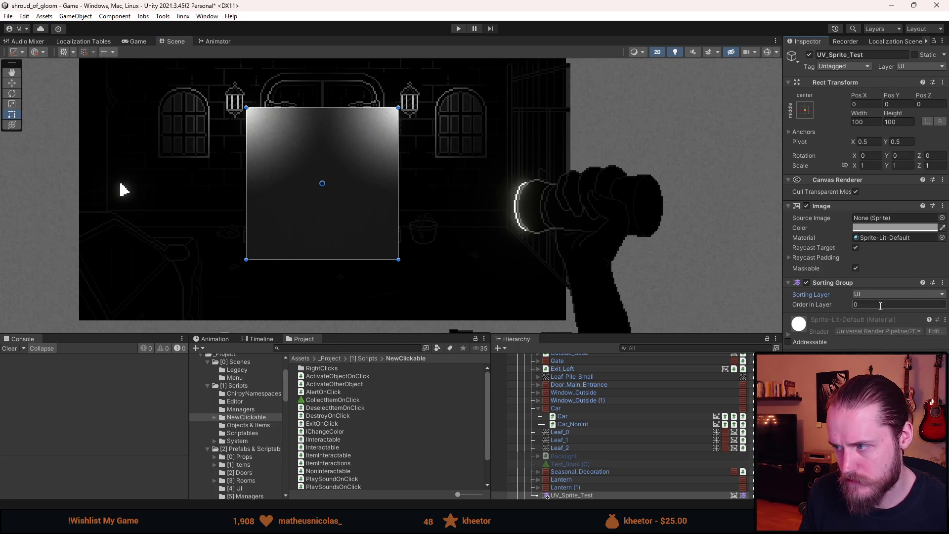
left_click(879, 294)
left_click(880, 317)
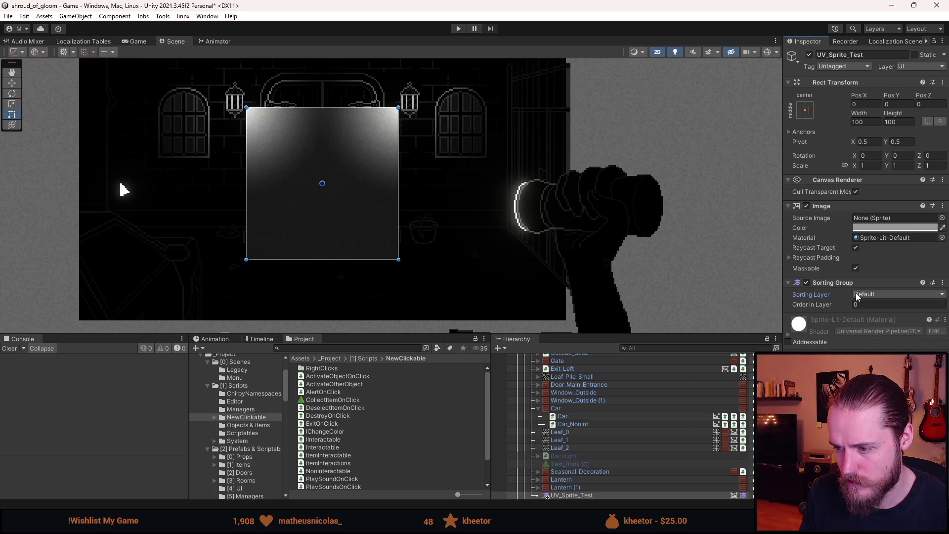
scroll(616, 421, "down", 3)
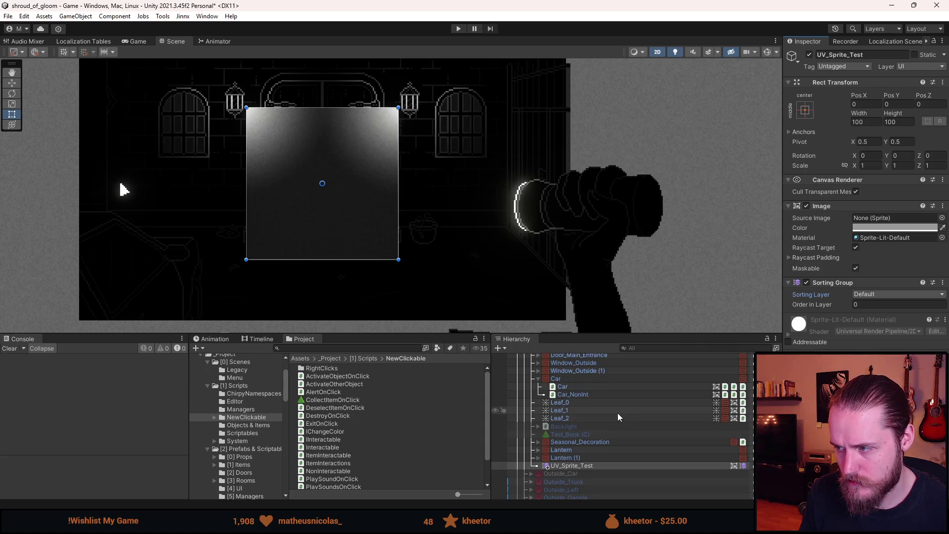
left_click(459, 28)
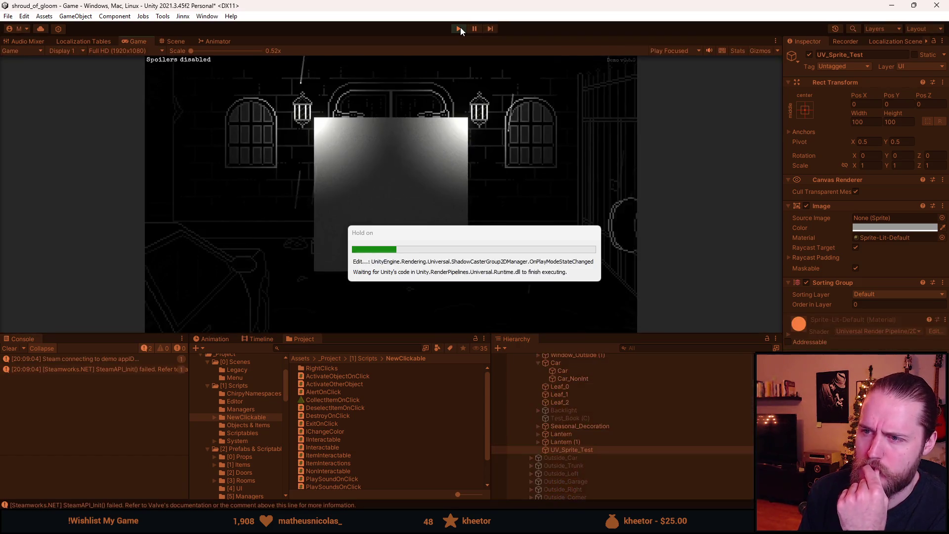
Step: Stop the test run and put the Sorting Group back on asdasdasdasd
left_click(459, 28)
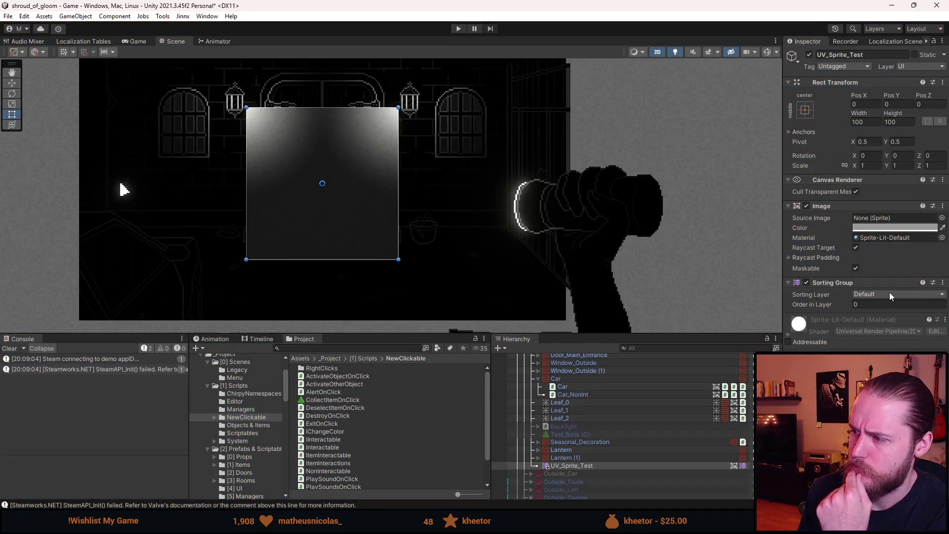
left_click(890, 294)
left_click(875, 349)
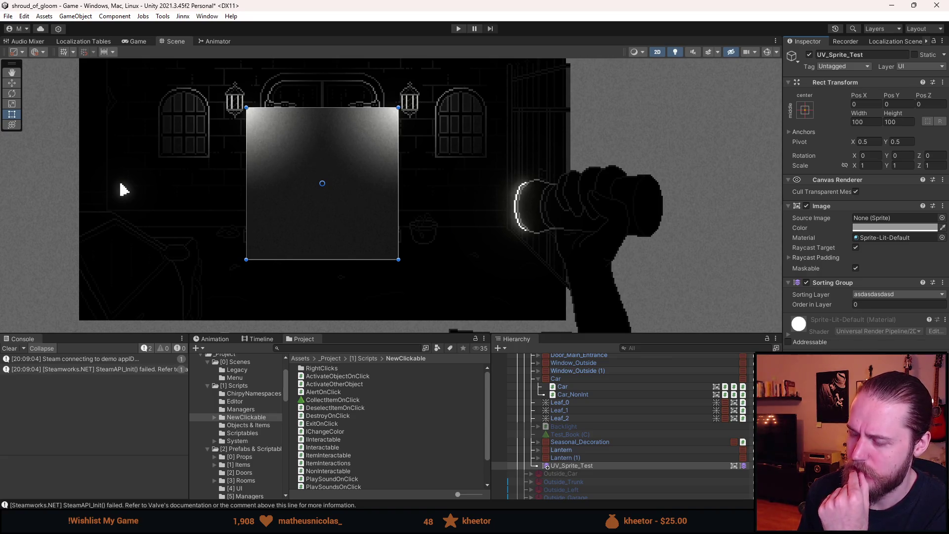
Step: Remove the Sorting Group component and search Add Component for 'sort'
right_click(839, 286)
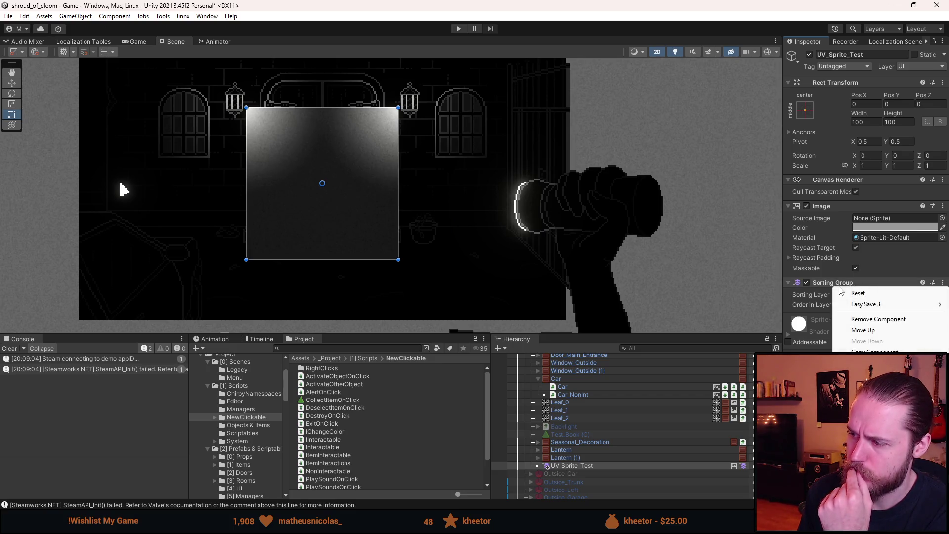
left_click(868, 320)
left_click(864, 328)
key("BackSpace")
type("sort")
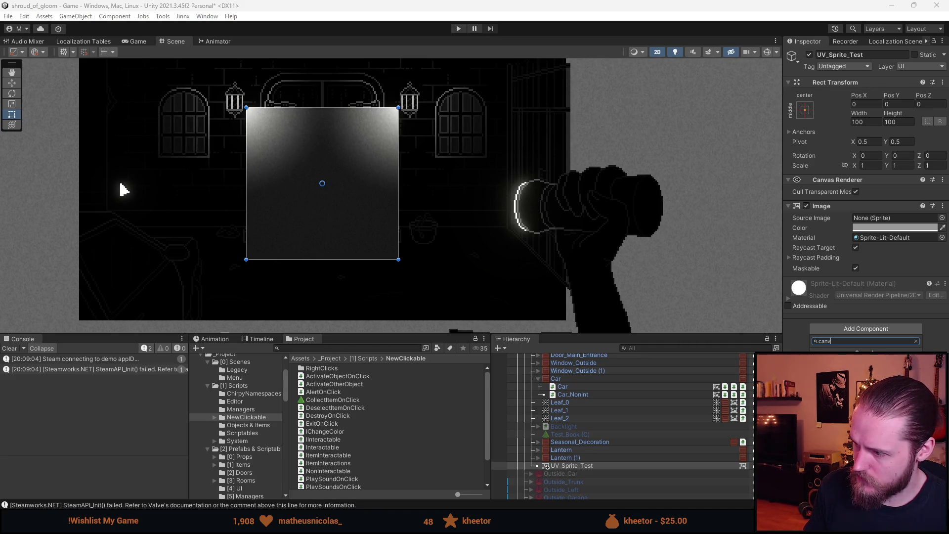
Step: Select the 'sort' search text and dismiss the Add Component popup, leaving UV_Sprite_Test unchanged
key("ctrl+a")
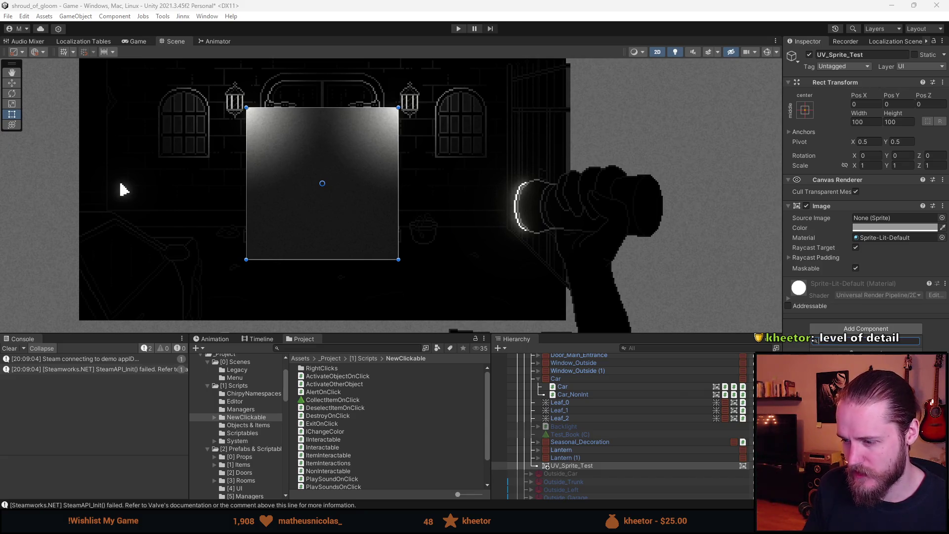
scroll(592, 464, "up", 4)
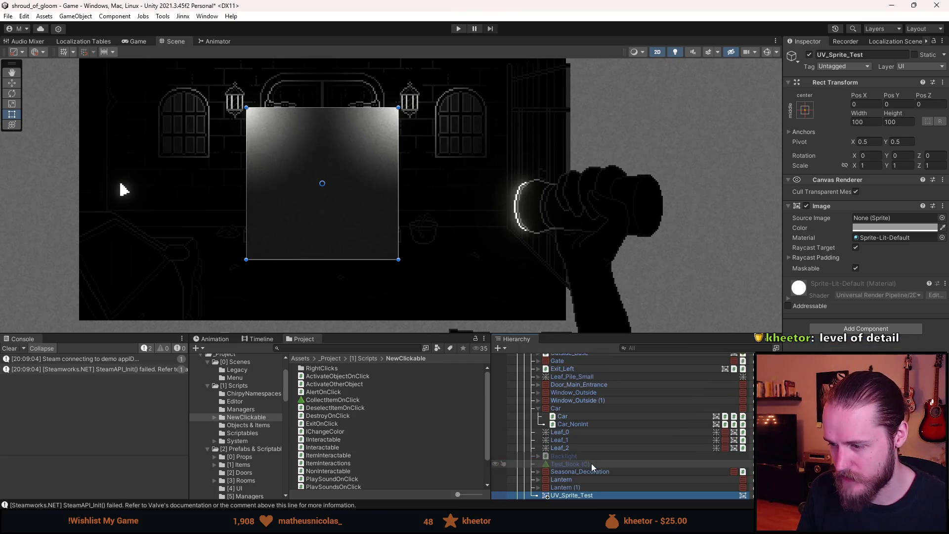
Step: Create a UI Canvas as a child of the Outside_Entrance room
left_click(571, 396)
right_click(571, 396)
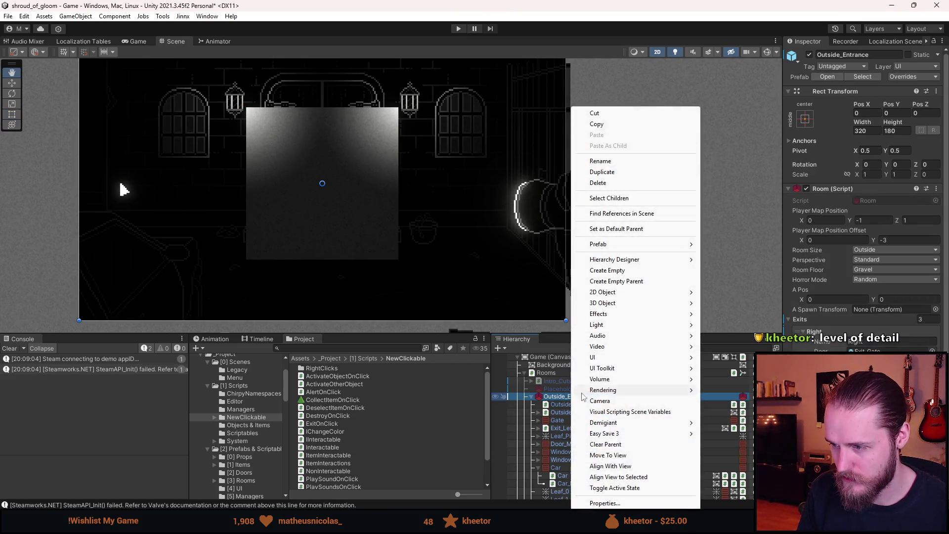
mouse_move(617, 360)
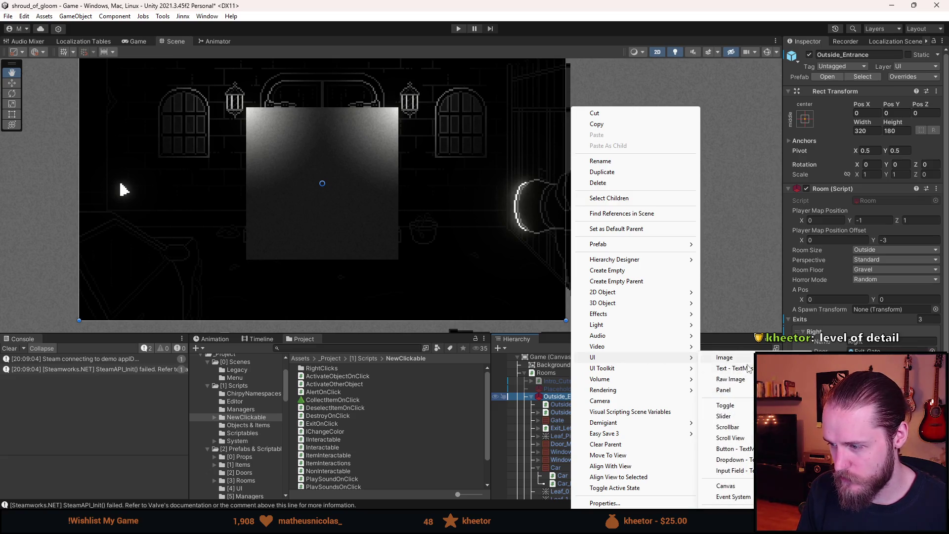
left_click(726, 486)
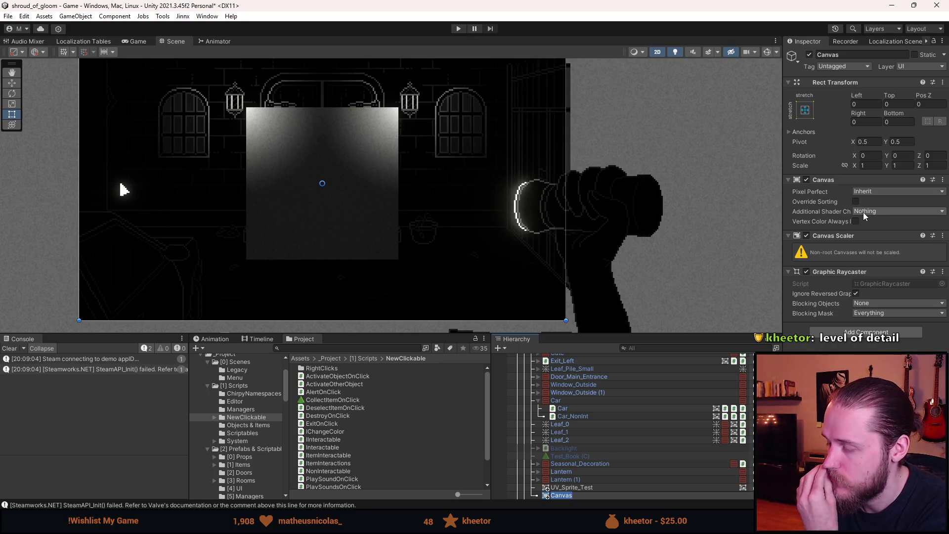
Step: Keep Graphic Raycaster's Blocking Objects at None and leave Blocking Mask unchanged
left_click(868, 304)
left_click(869, 309)
left_click(867, 314)
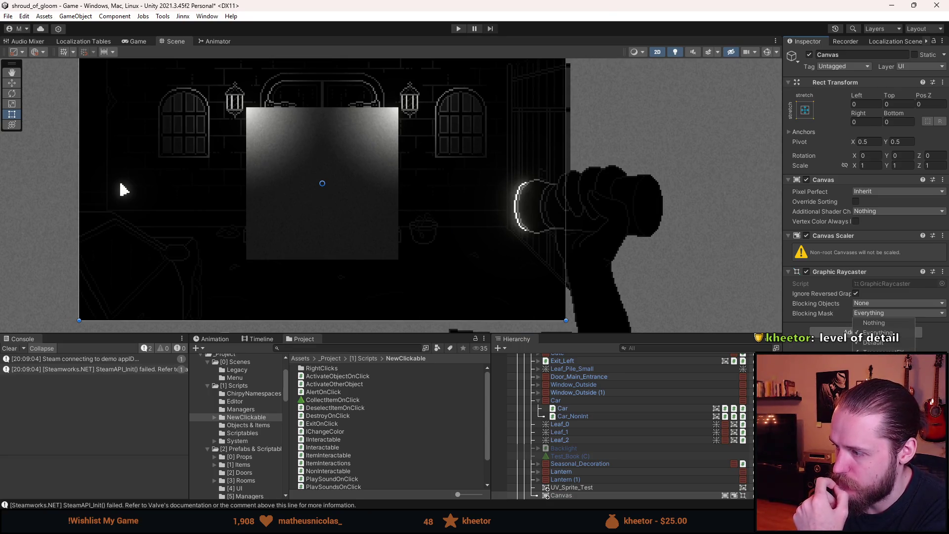
key("Escape")
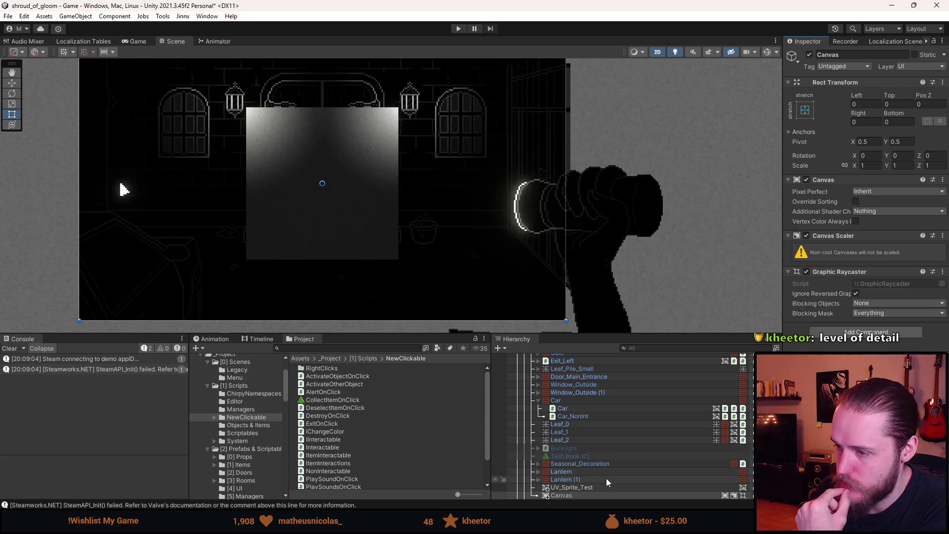
scroll(603, 476, "up", 3)
scroll(580, 428, "up", 2)
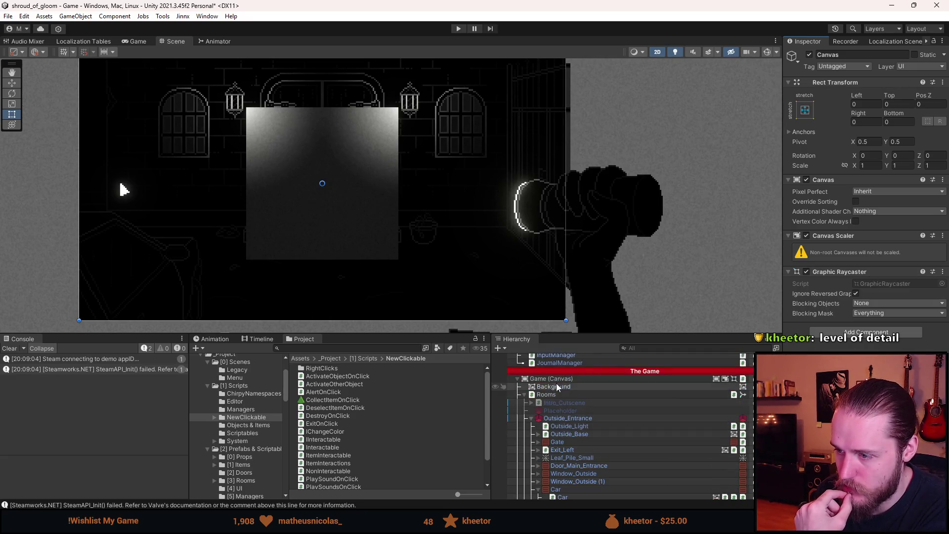
left_click(557, 379)
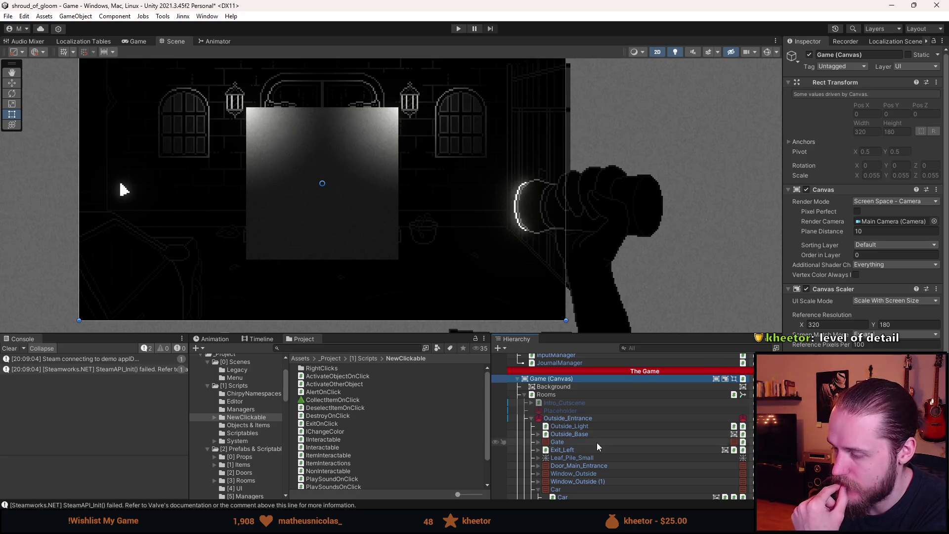
scroll(597, 443, "down", 10)
left_click(562, 399)
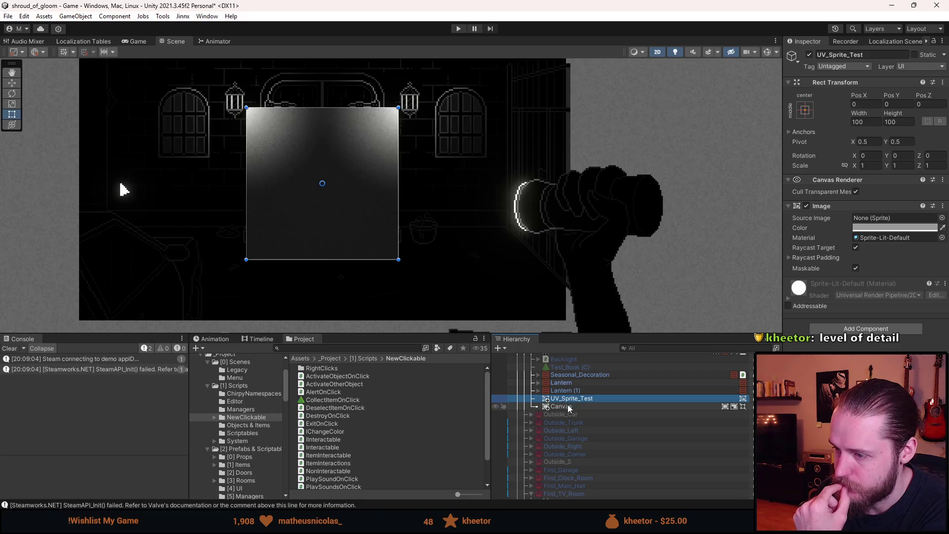
left_click(569, 406)
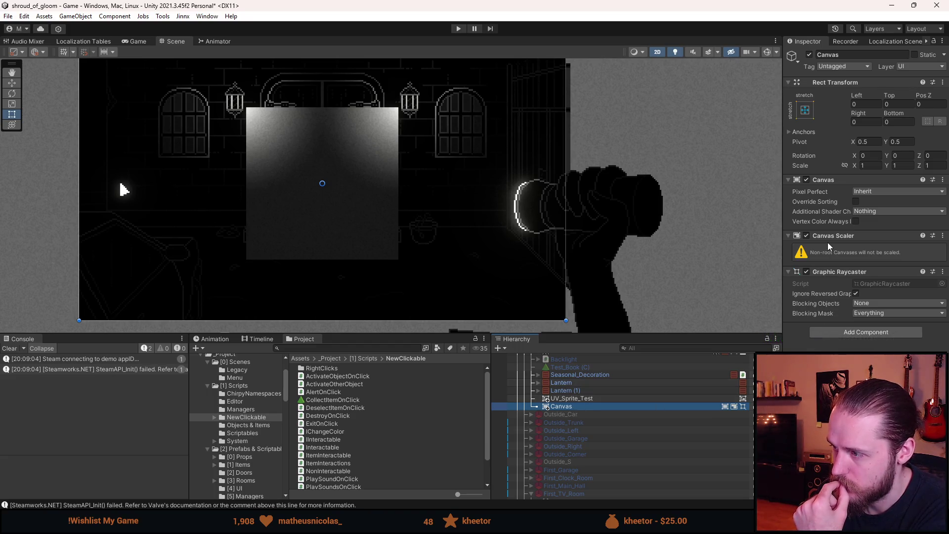
scroll(600, 455, "up", 10)
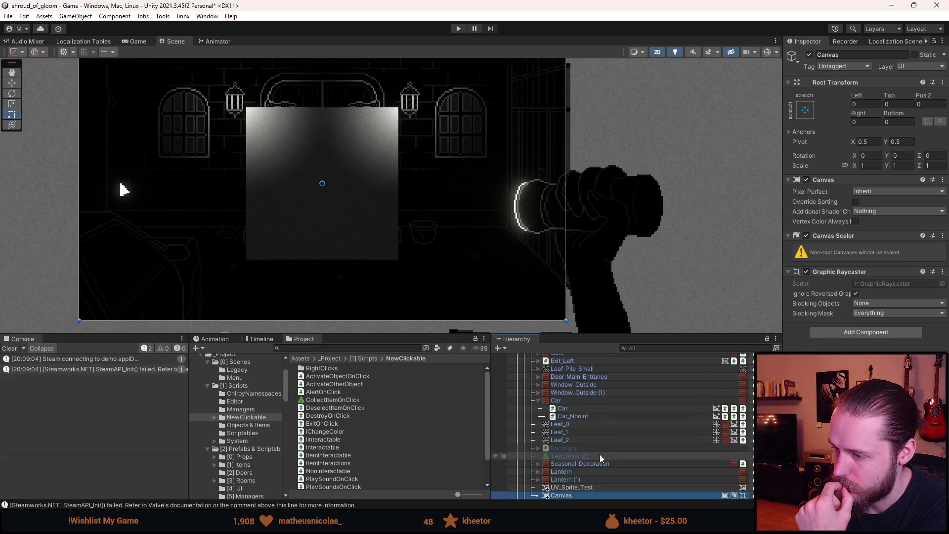
left_click(572, 365)
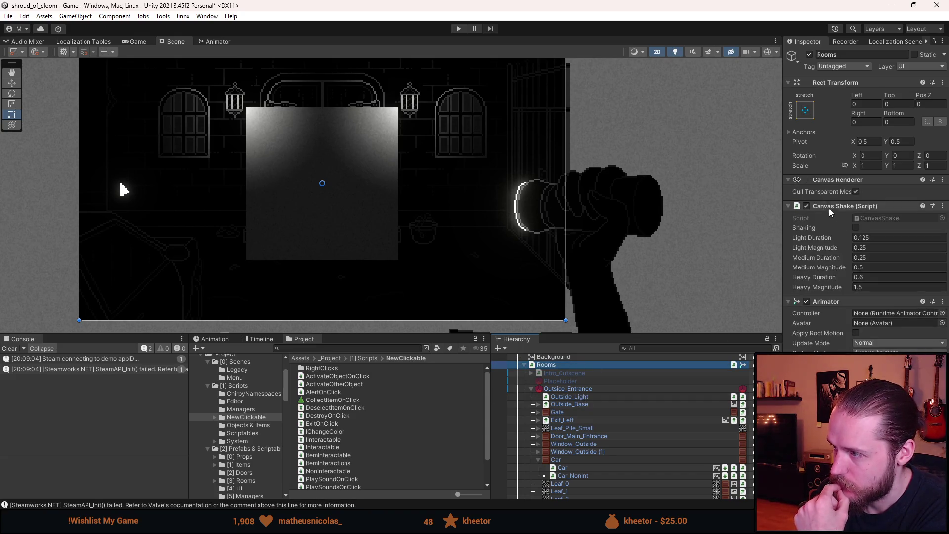
scroll(566, 379, "up", 1)
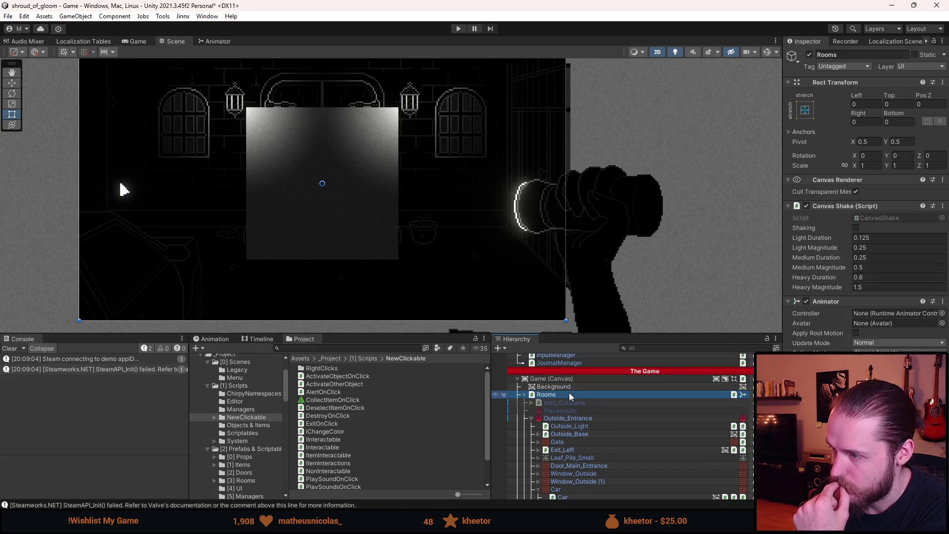
left_click(561, 379)
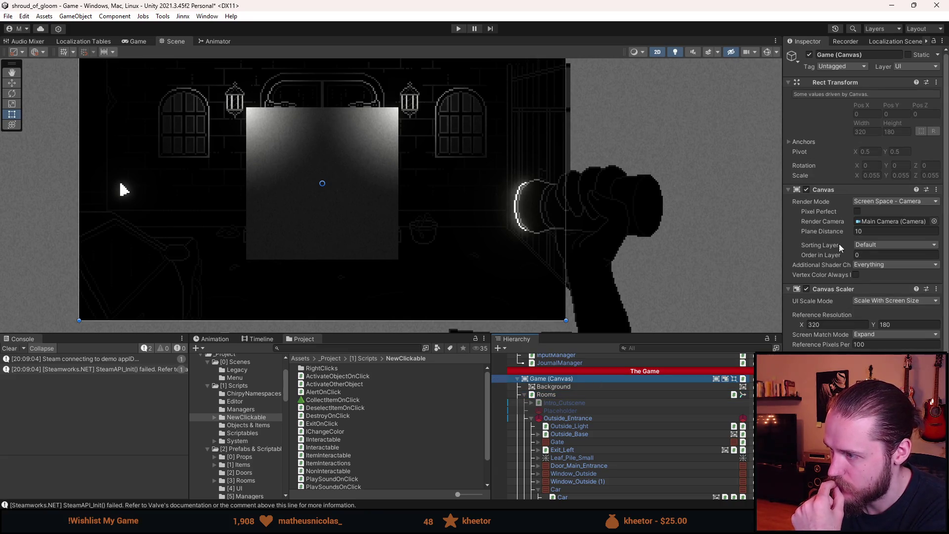
scroll(604, 450, "down", 5)
left_click(560, 436)
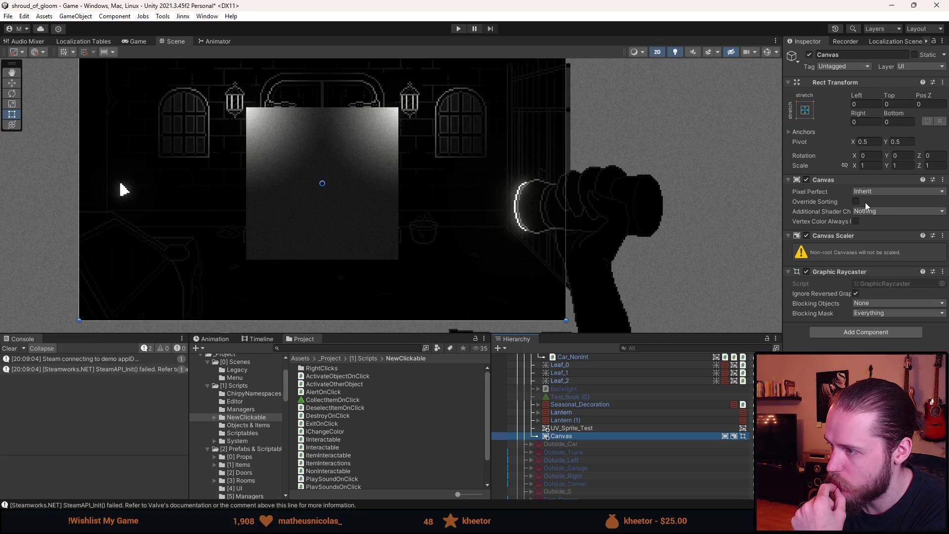
Step: Give the Canvas override sorting on layer asdasdasdasd at order 550000, then nest and shrink UV_Sprite_Test under it
left_click(856, 202)
left_click(874, 212)
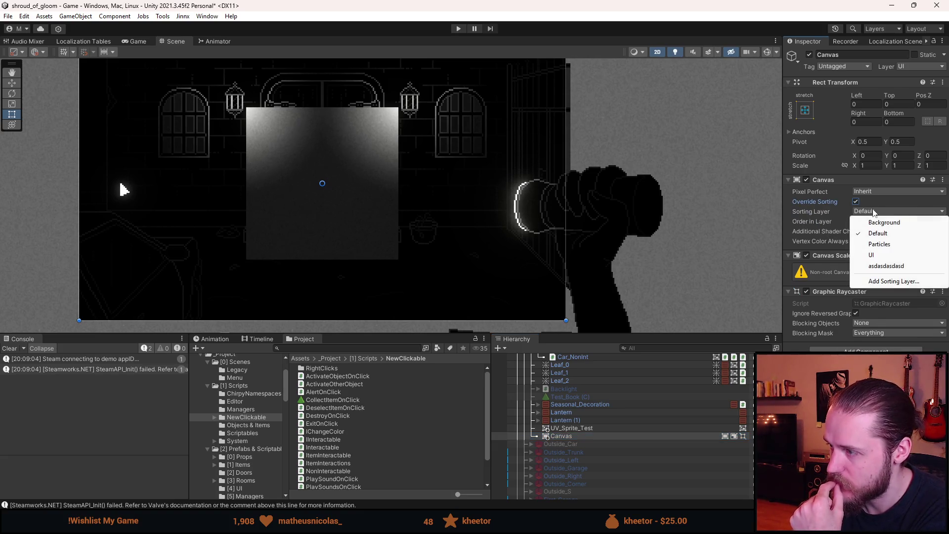
left_click(880, 267)
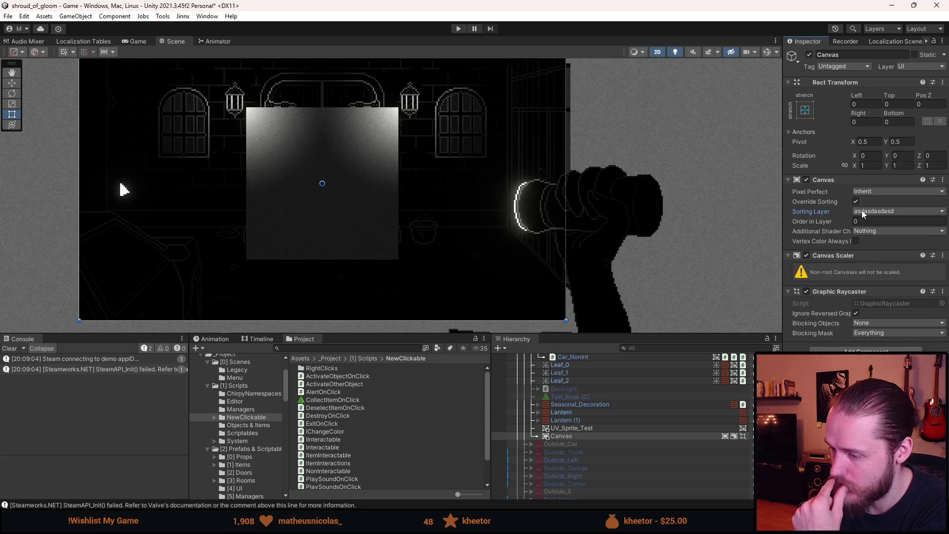
left_click(864, 224)
type("550000")
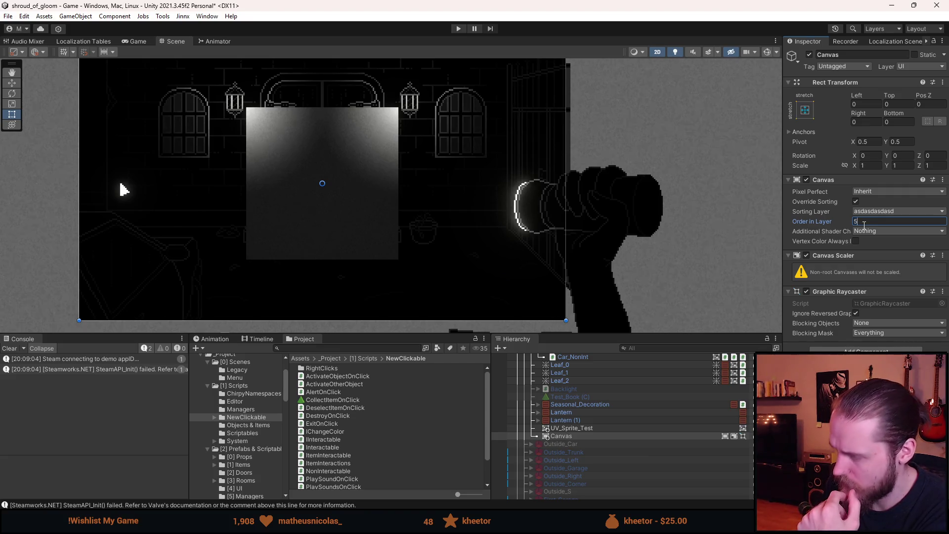
key("Return")
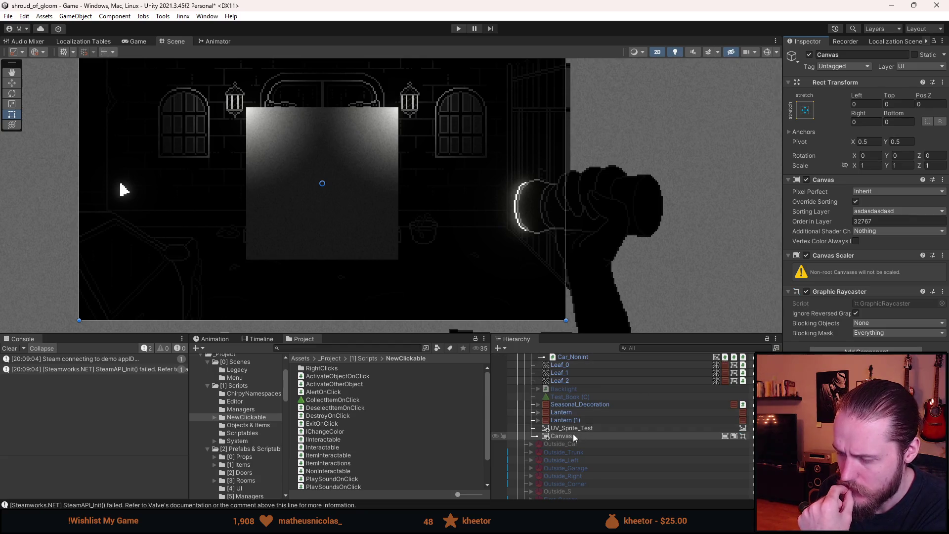
left_click_drag(573, 426, 581, 435)
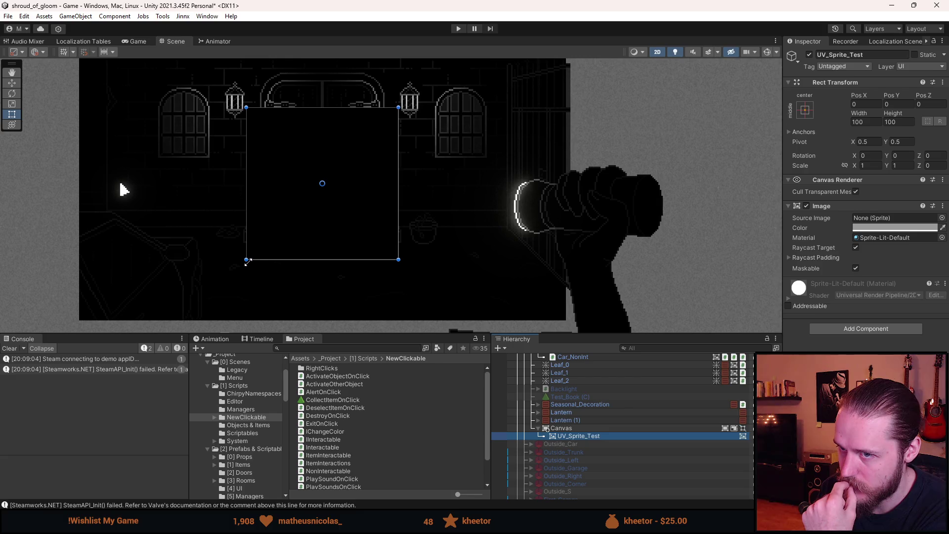
mouse_move(248, 262)
left_mouse_down()
mouse_move(213, 191)
mouse_move(175, 162)
mouse_move(172, 213)
mouse_move(193, 216)
left_mouse_up()
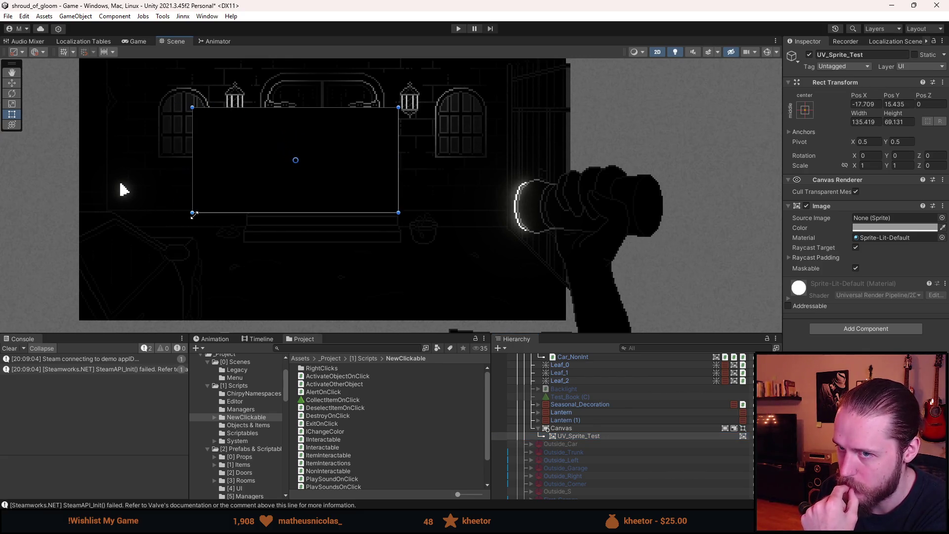
Step: Resize UV_Sprite_Test to about 25 × 31 and move it beside the doors' upper right
left_click(577, 429)
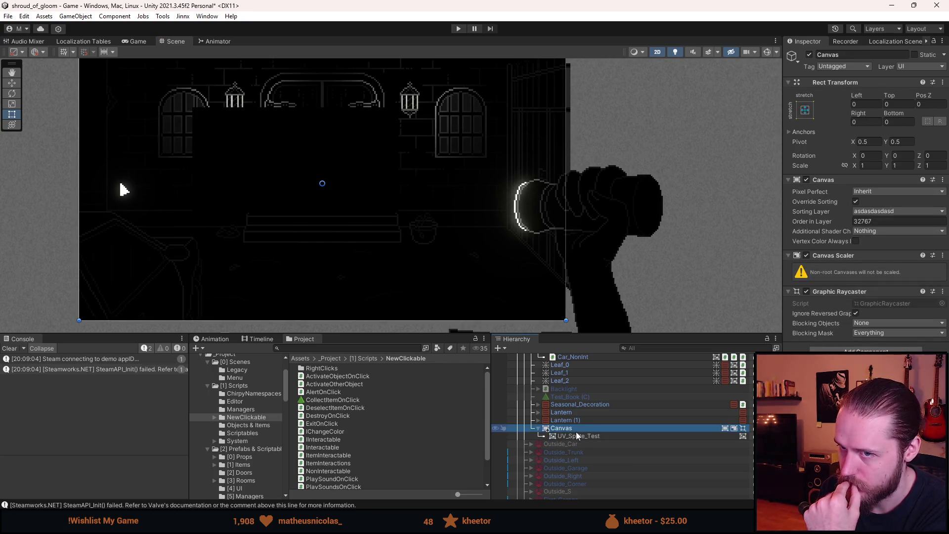
left_click(576, 435)
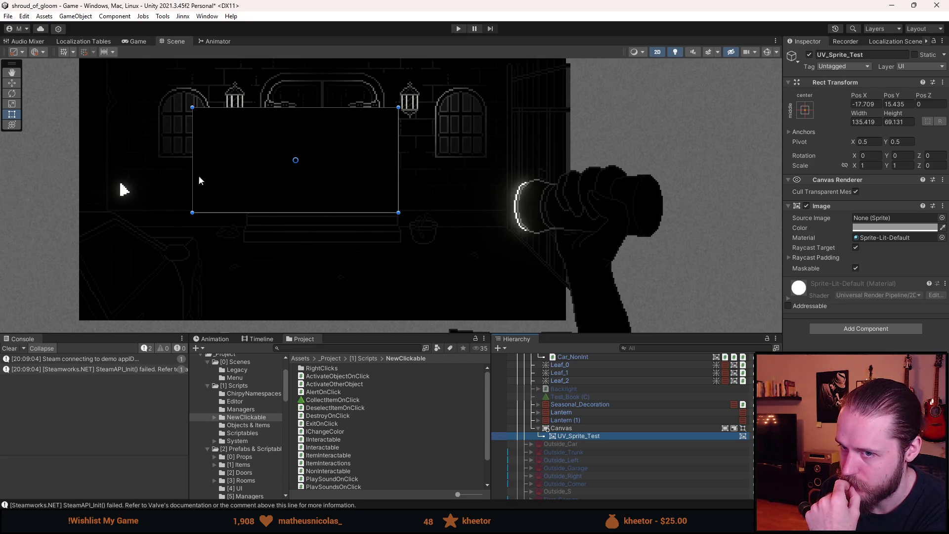
mouse_move(192, 108)
left_mouse_down()
mouse_move(322, 154)
mouse_move(354, 147)
mouse_move(338, 149)
left_mouse_up()
left_click(12, 83)
left_click_drag(381, 177, 426, 166)
left_click(12, 114)
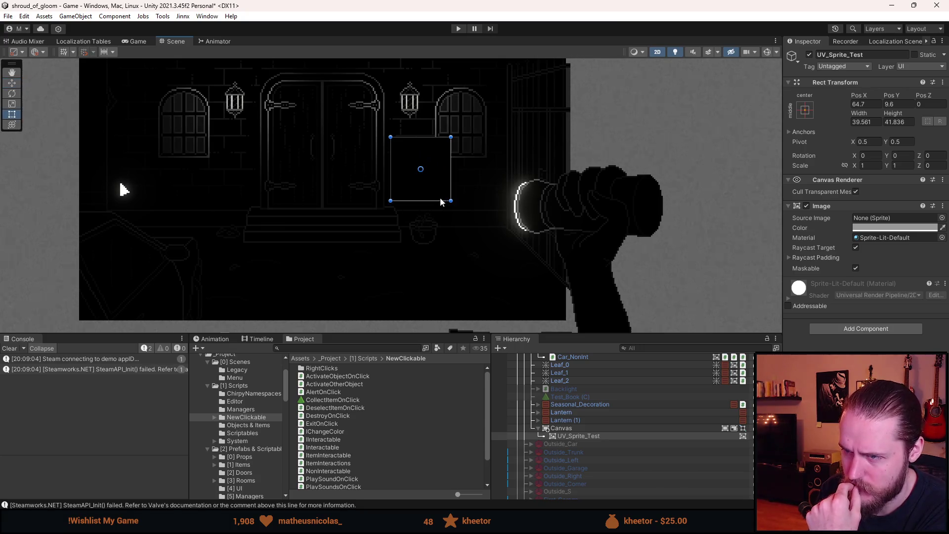
left_click_drag(450, 201, 429, 183)
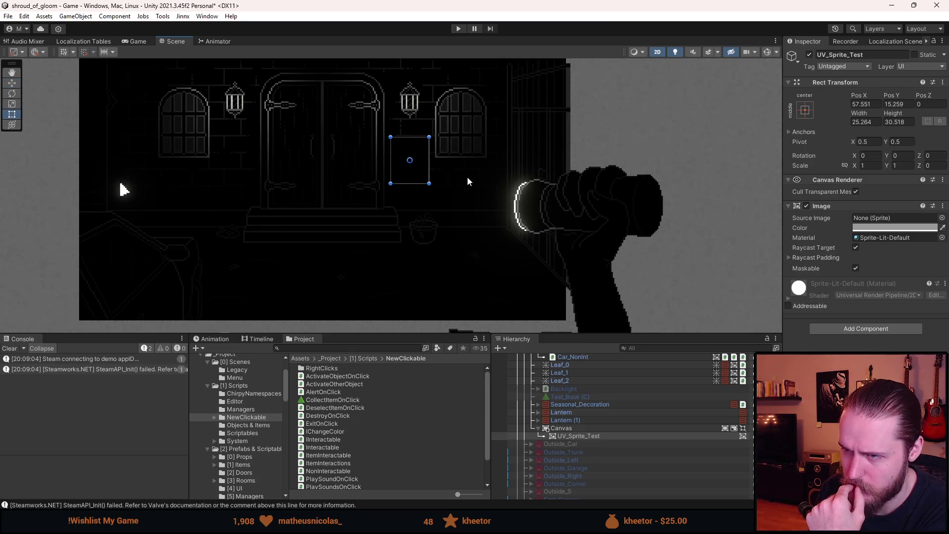
left_click(442, 155)
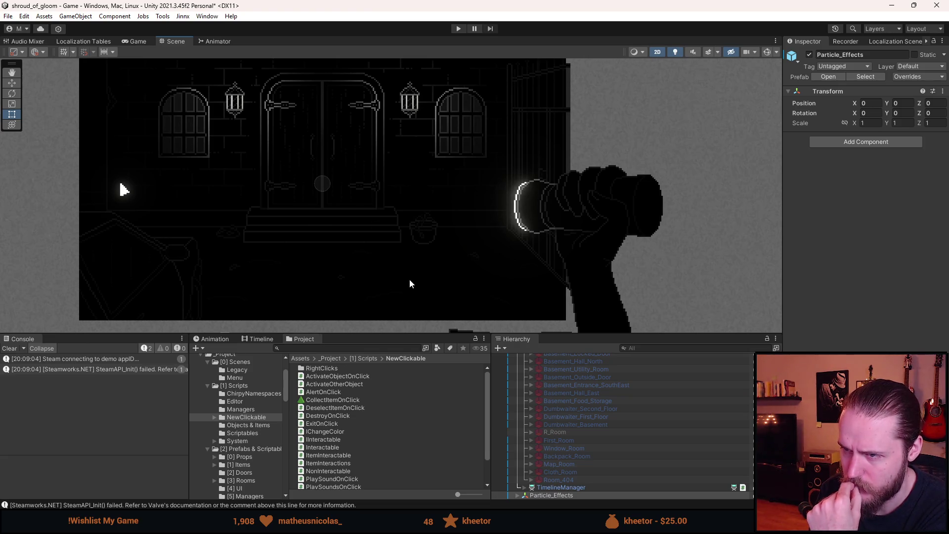
scroll(625, 420, "down", 2)
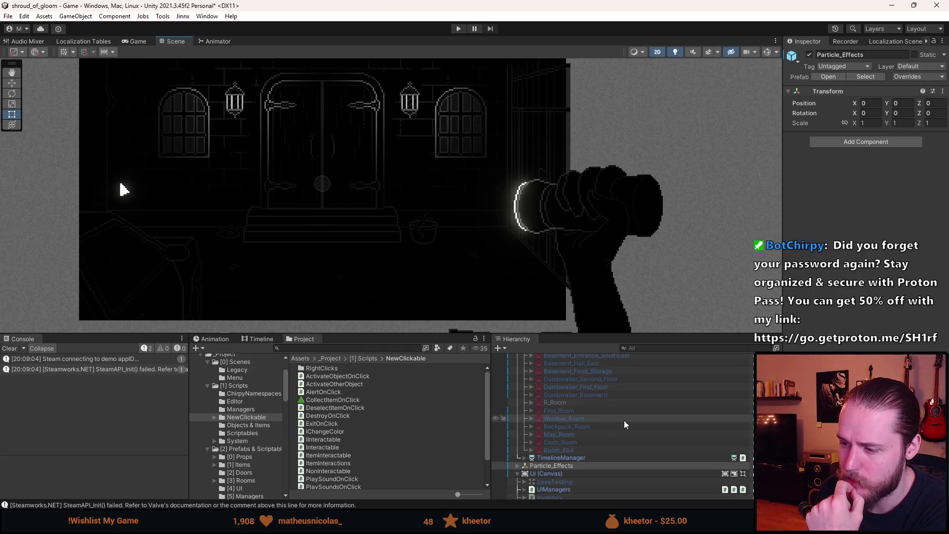
scroll(613, 454, "up", 4)
scroll(612, 454, "up", 6)
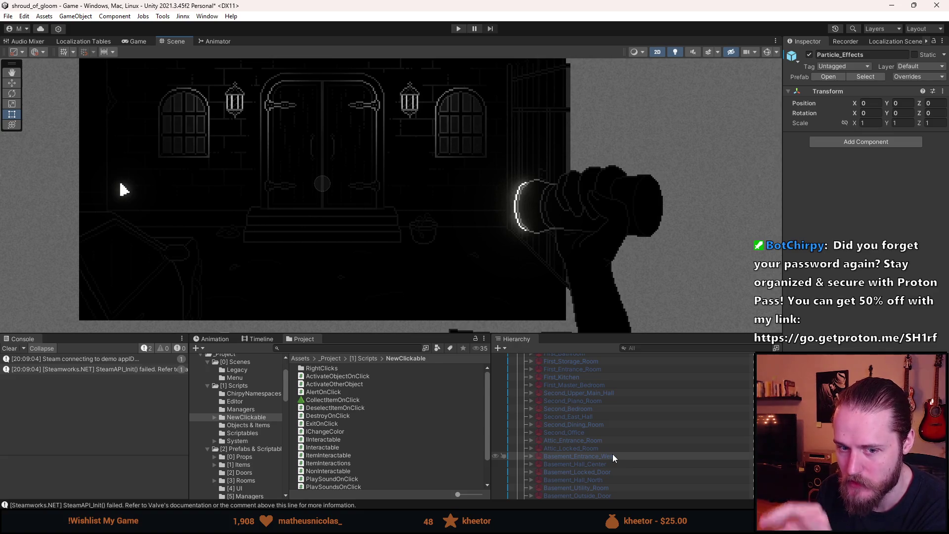
scroll(613, 453, "up", 6)
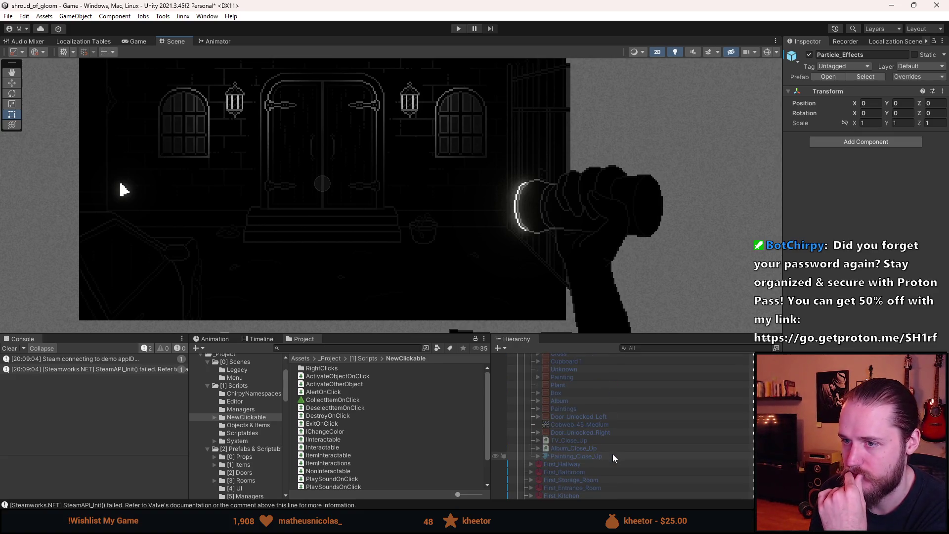
scroll(612, 454, "up", 4)
scroll(610, 446, "up", 6)
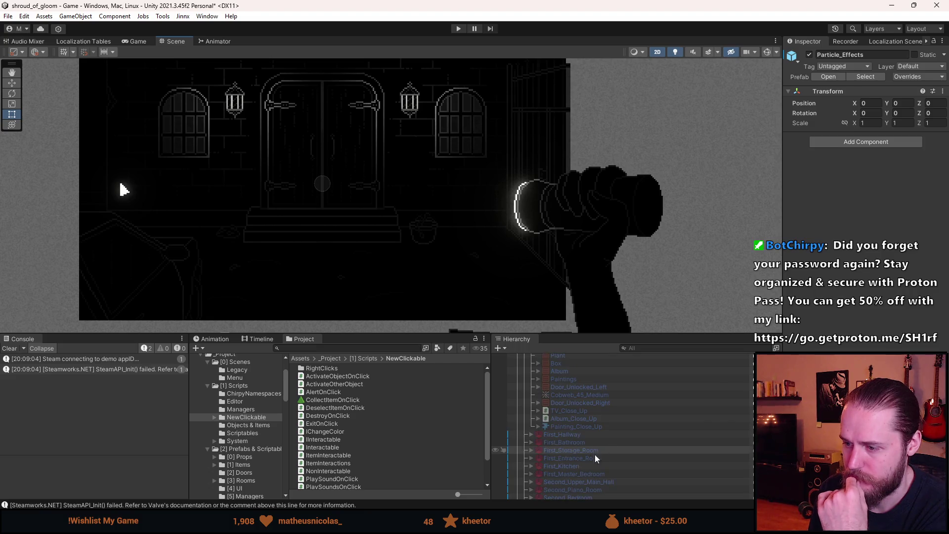
scroll(577, 434, "up", 4)
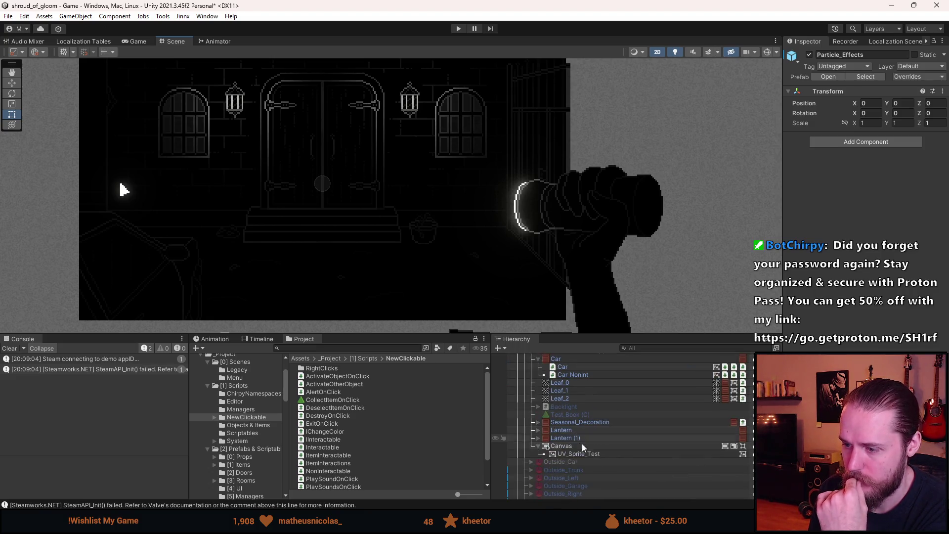
left_click(586, 450)
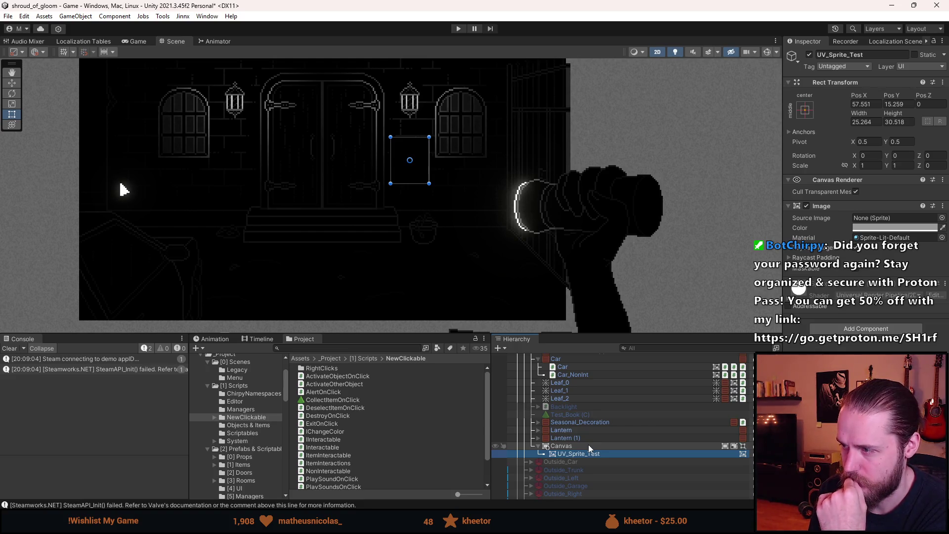
left_click(588, 444)
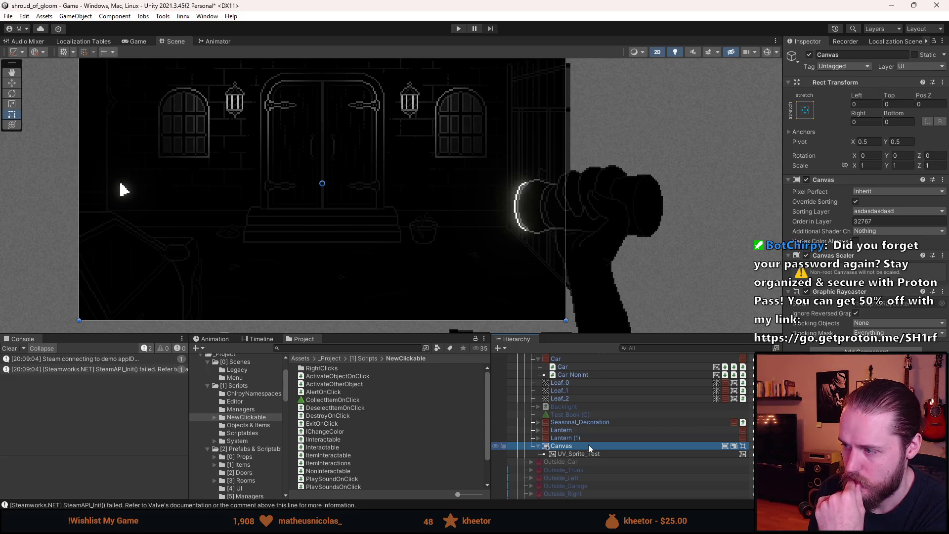
scroll(588, 445, "up", 5)
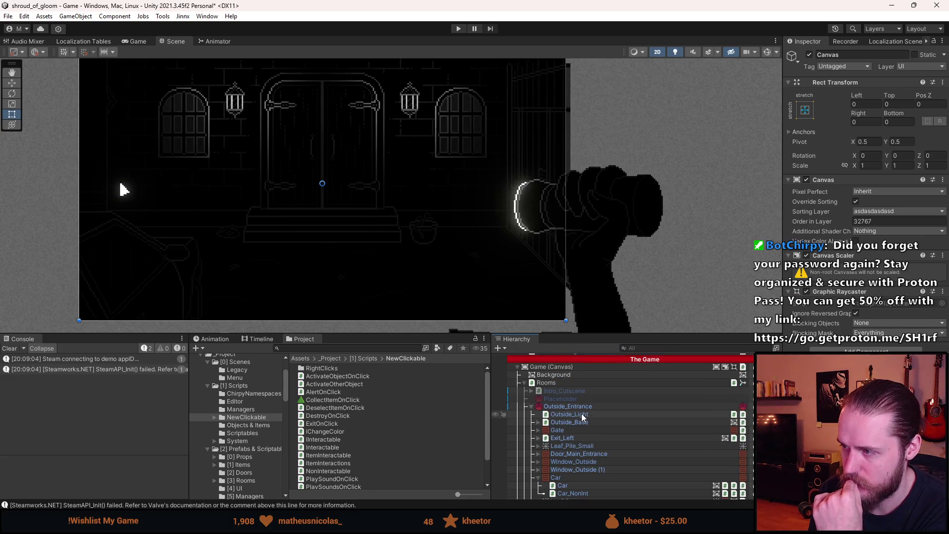
left_click(580, 368)
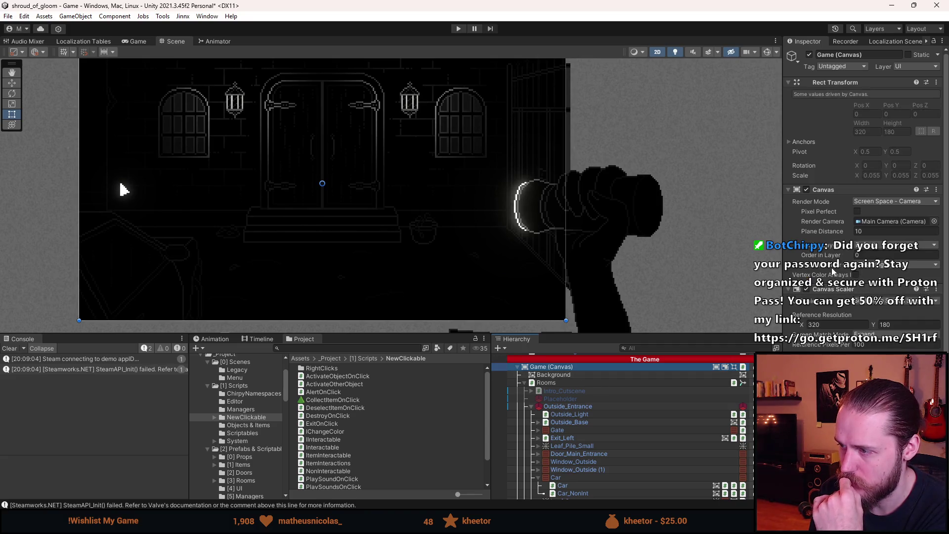
scroll(576, 438, "down", 3)
left_click(585, 447)
left_click(864, 231)
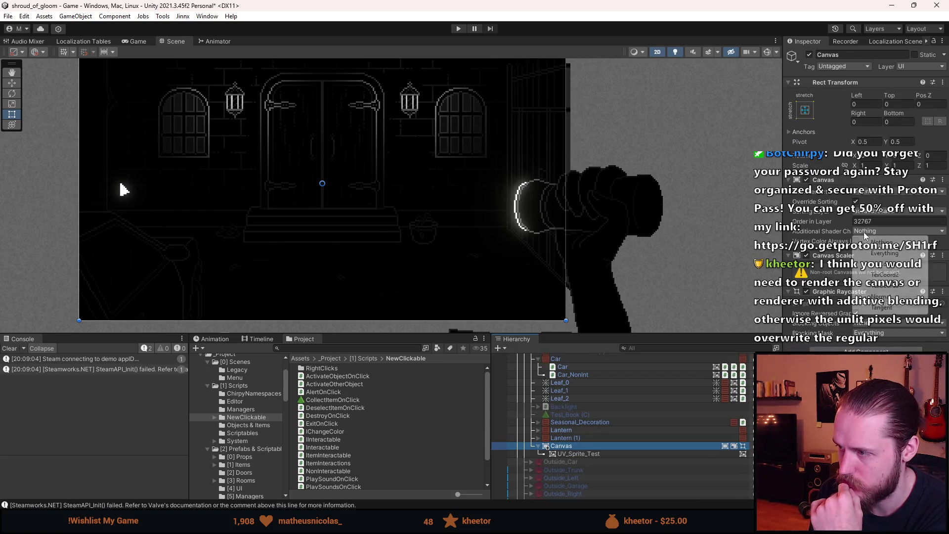
left_click(892, 257)
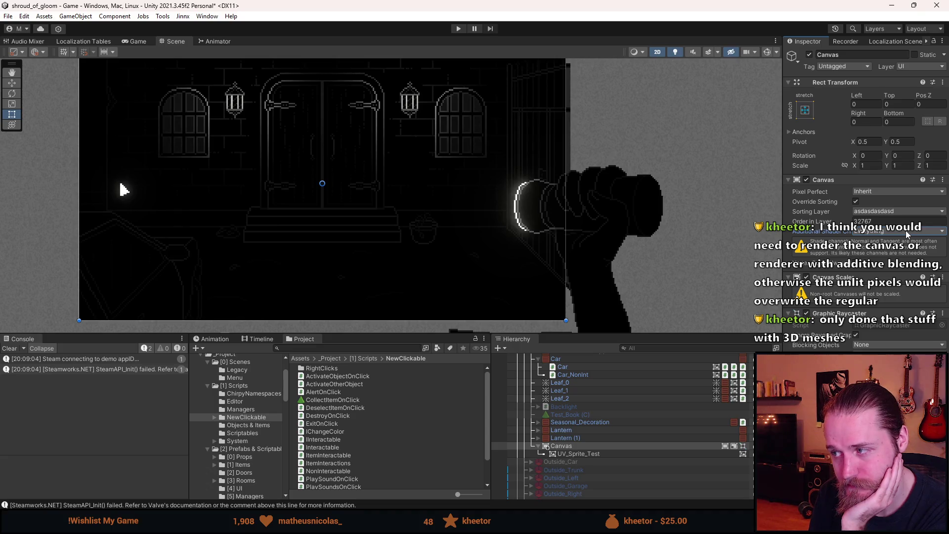
left_click(906, 231)
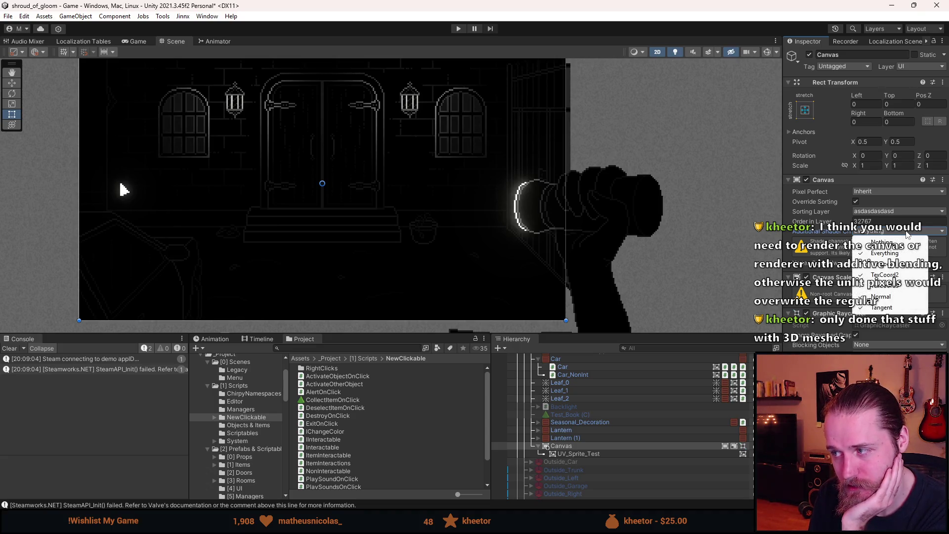
left_click(900, 241)
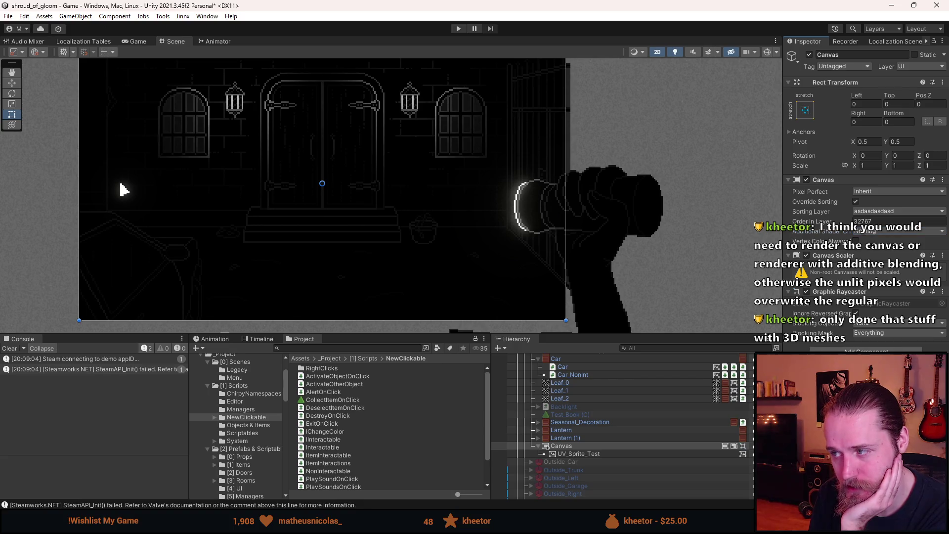
Step: Duplicate CursorLight and rename the copy Cursor_UV_Light
scroll(586, 453, "down", 5)
scroll(587, 453, "down", 8)
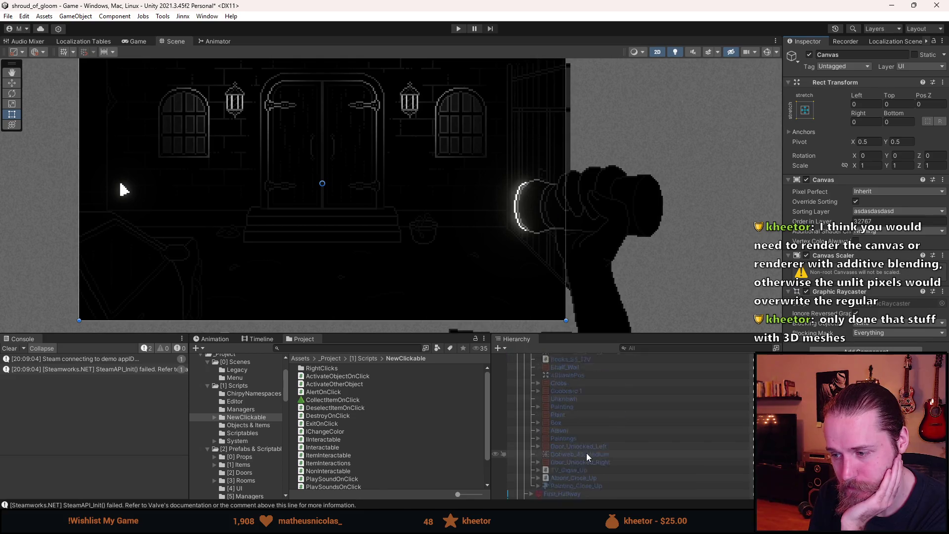
scroll(586, 453, "down", 5)
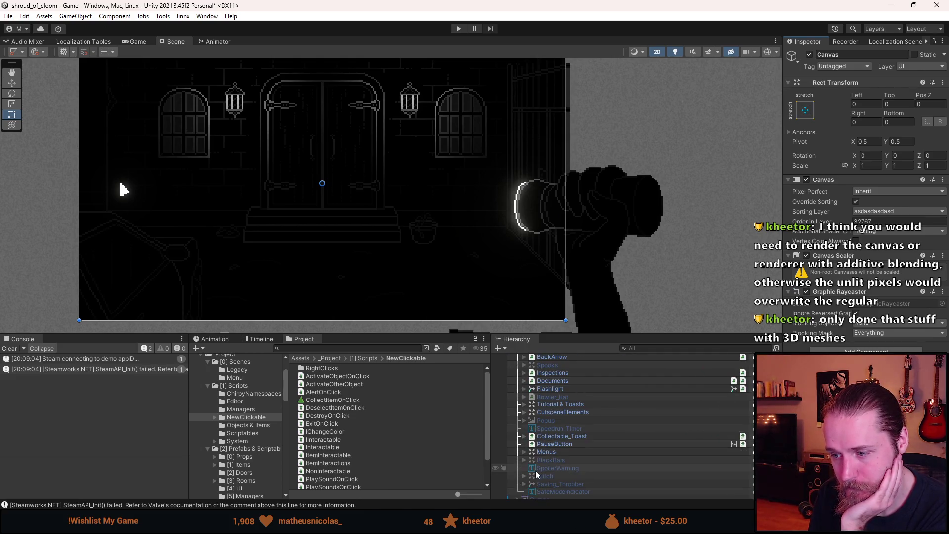
scroll(535, 470, "down", 3)
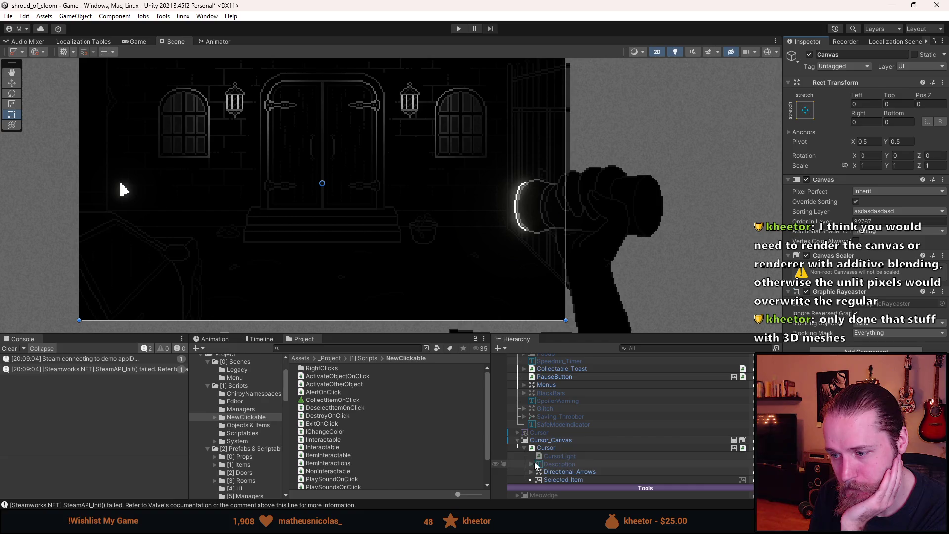
left_click(566, 455)
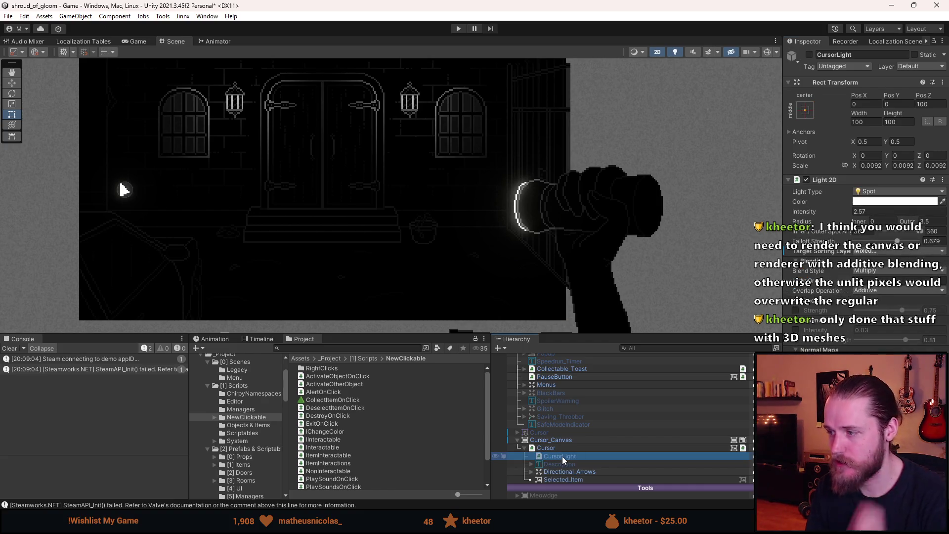
key("ctrl+d")
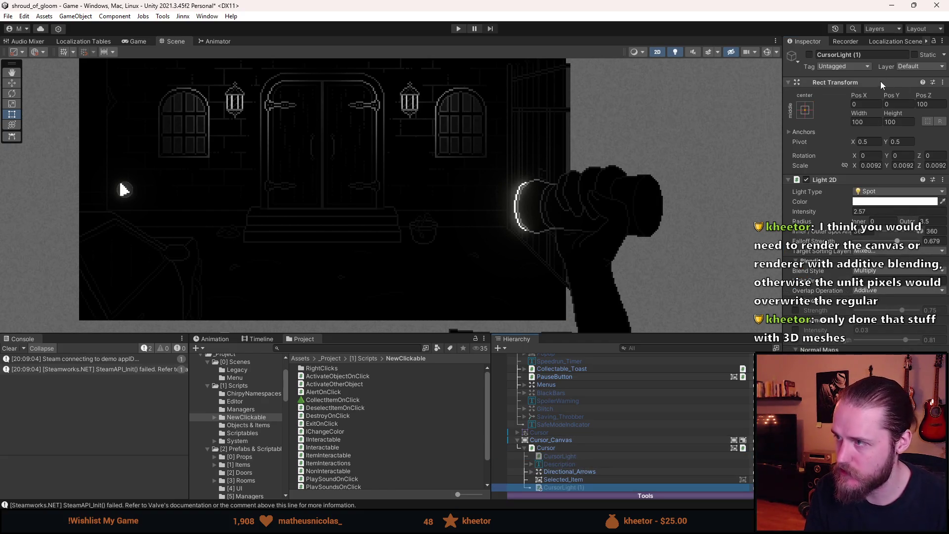
left_click(880, 54)
key("Right")
key("BackSpace")
key("BackSpace")
key("BackSpace")
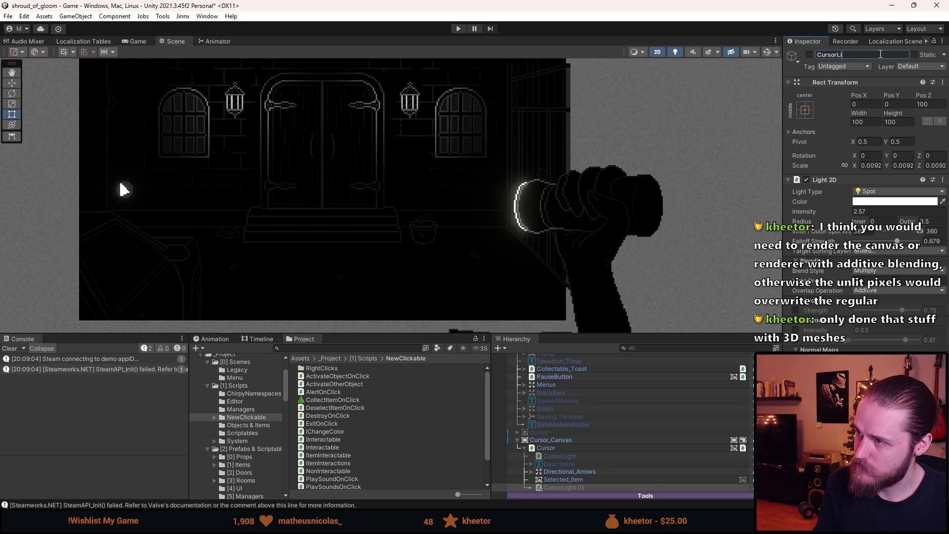
type("UV_")
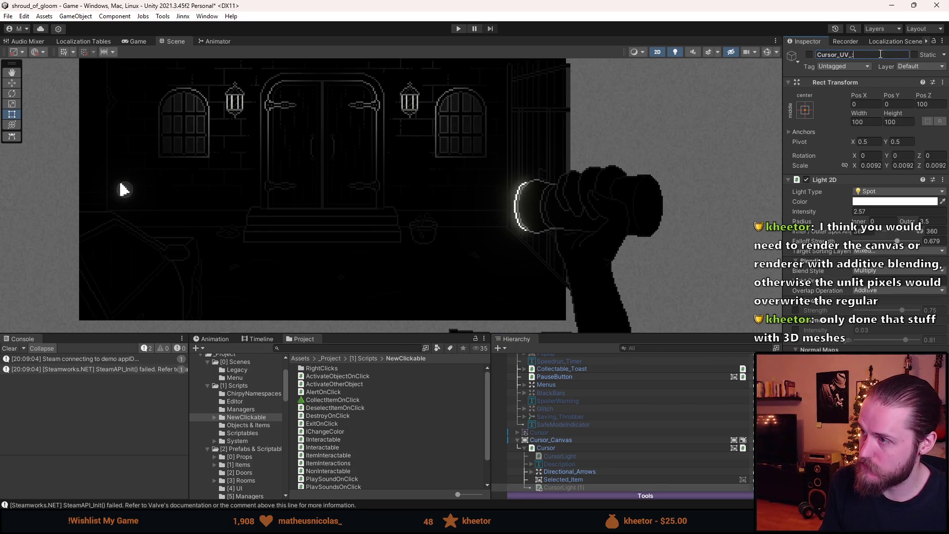
type("Light")
key("Return")
Step: Make Cursor_UV_Light red, keep its target sorting layers, and start Play mode
left_click(908, 202)
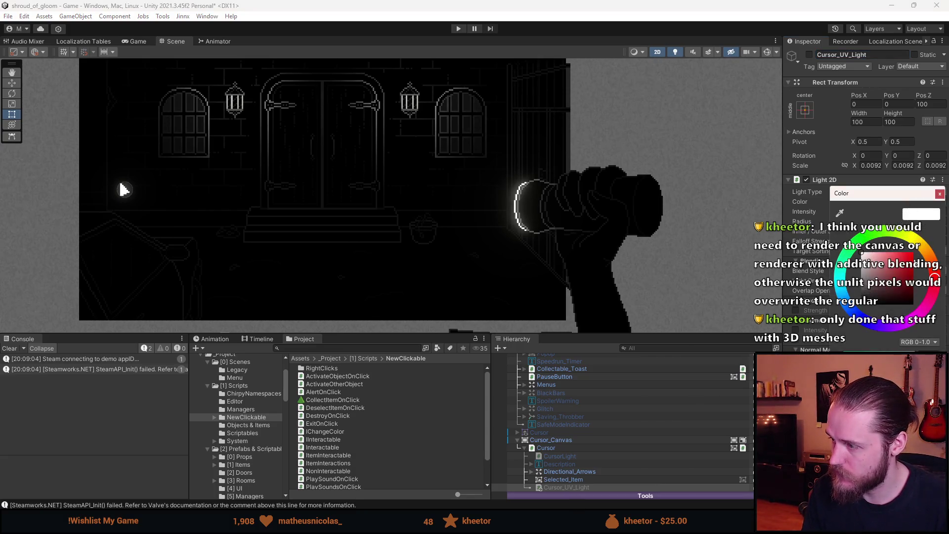
left_click(939, 194)
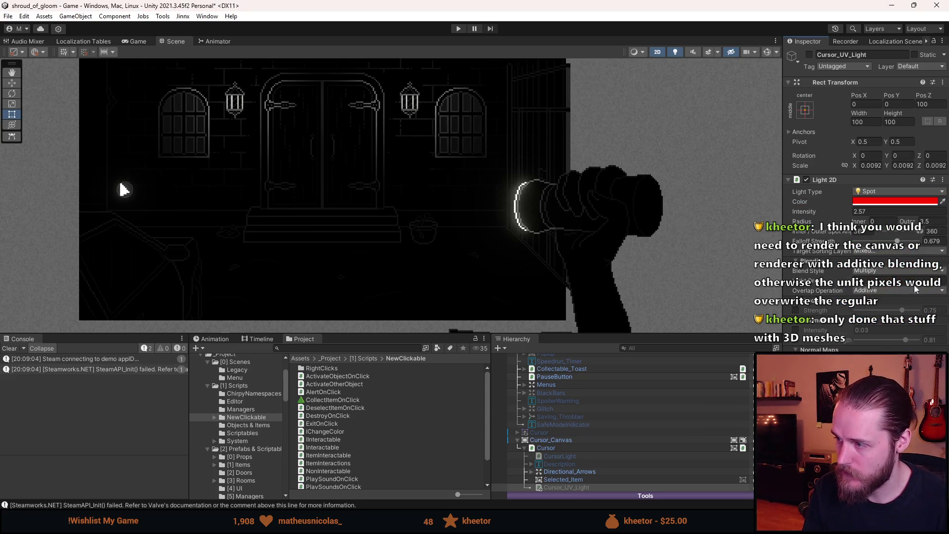
left_click(871, 252)
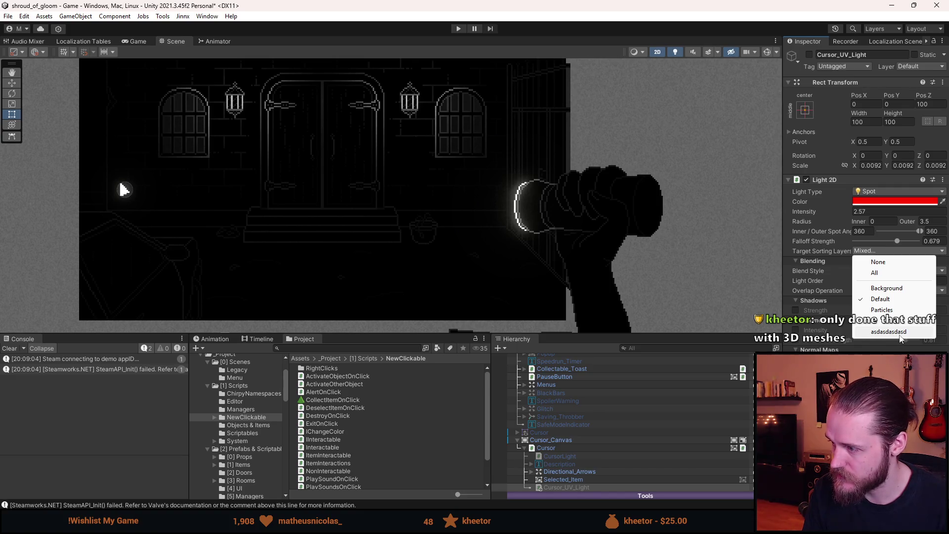
left_click(900, 336)
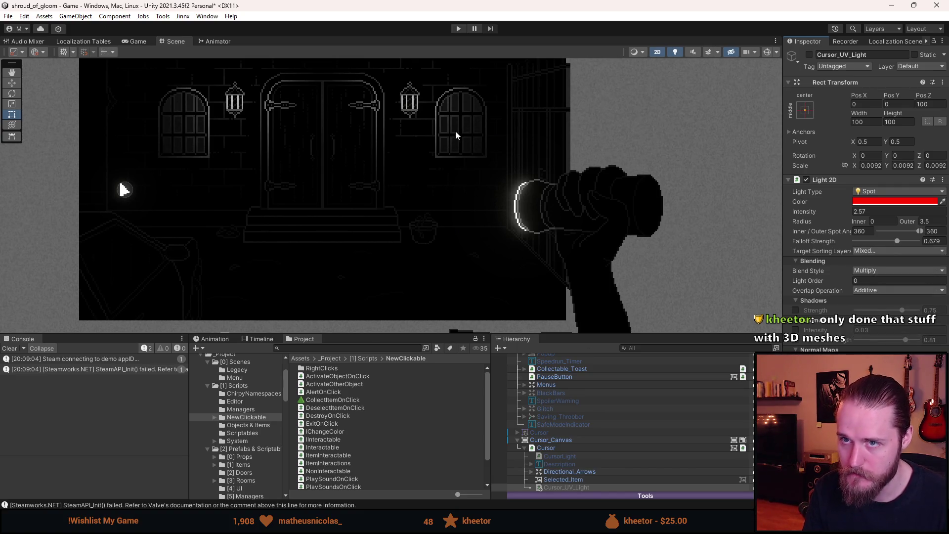
left_click(460, 29)
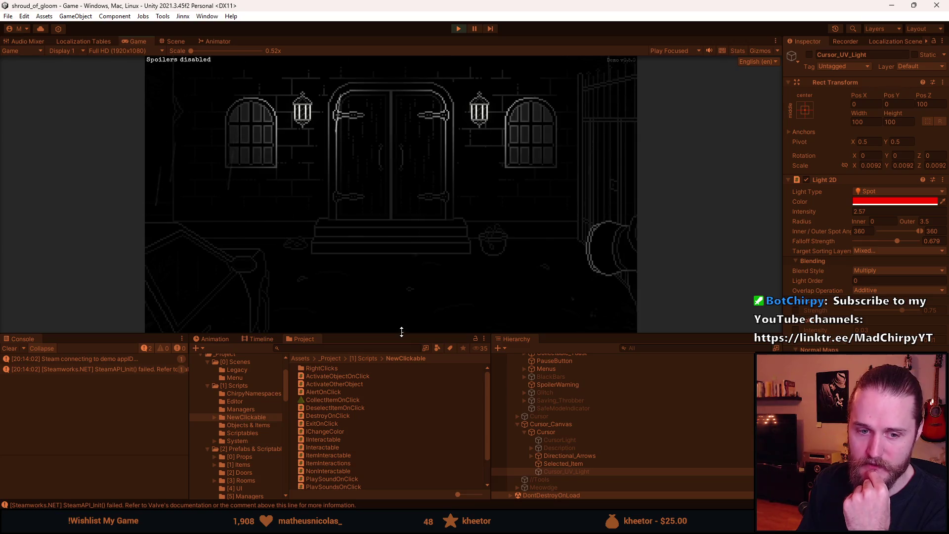
left_click_drag(401, 332, 406, 473)
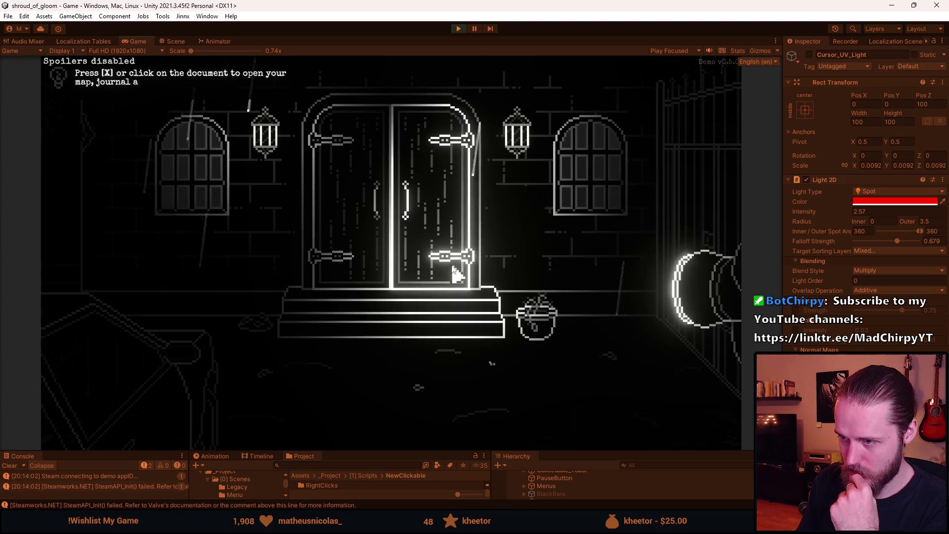
Step: Open the in-game Main Floor map and close it again
left_click(597, 425)
left_click(464, 375)
left_click(672, 442)
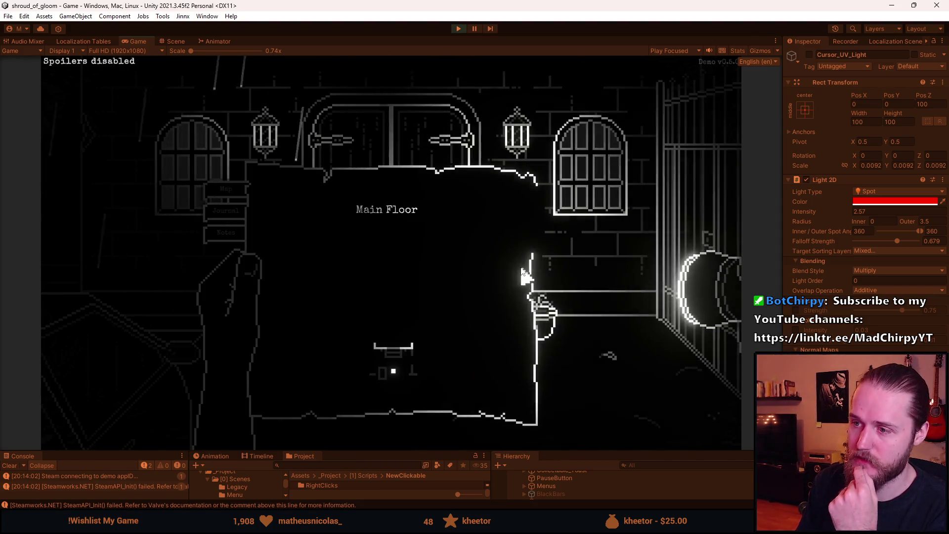
left_click(514, 330)
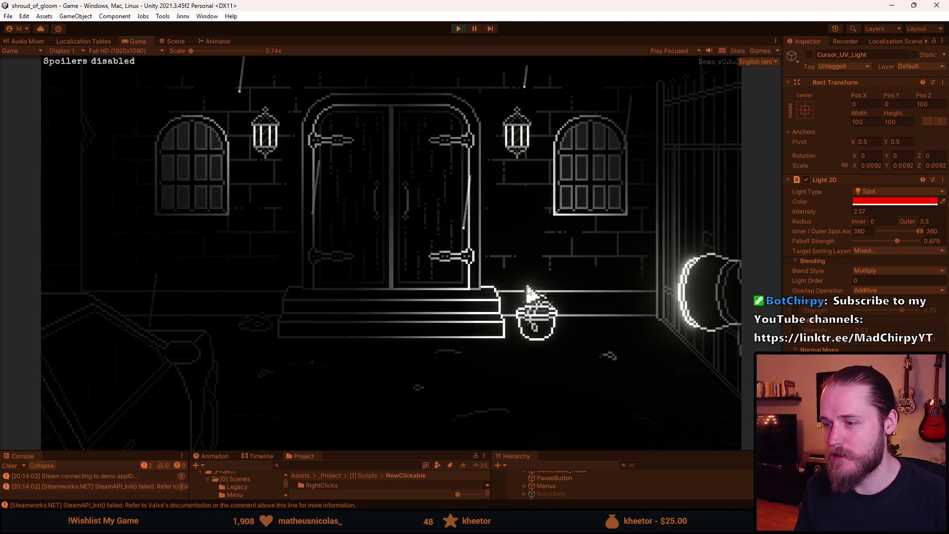
Step: Pause and resume the game, pause again, then stop Play mode
key("Escape")
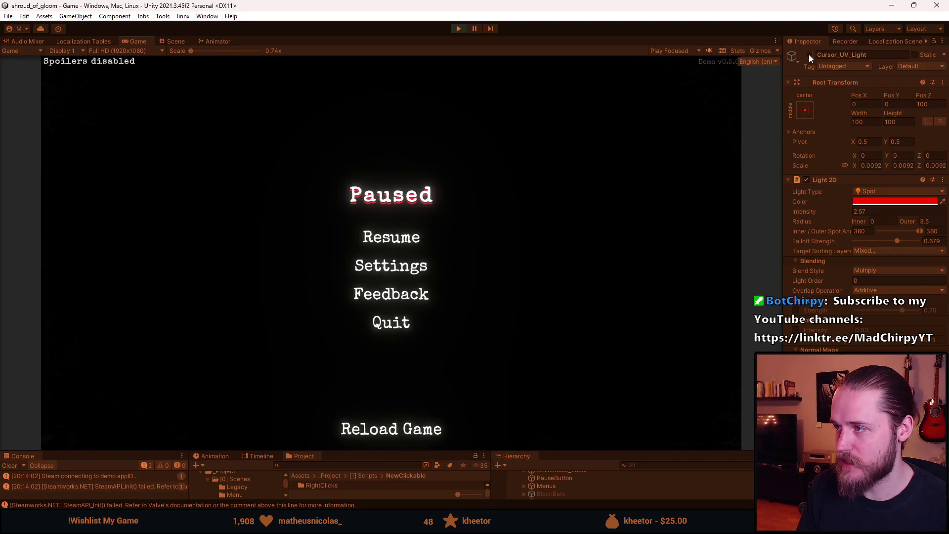
left_click(392, 241)
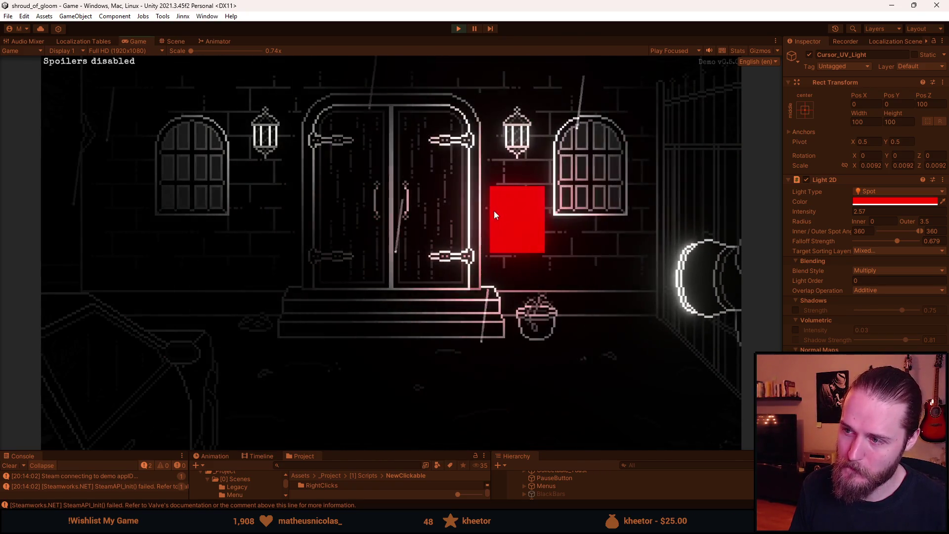
key("Escape")
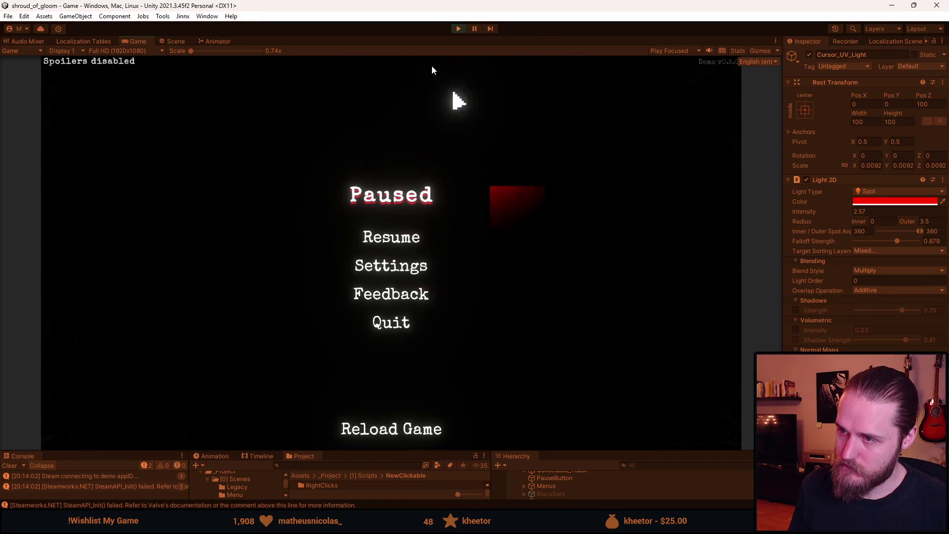
left_click(458, 29)
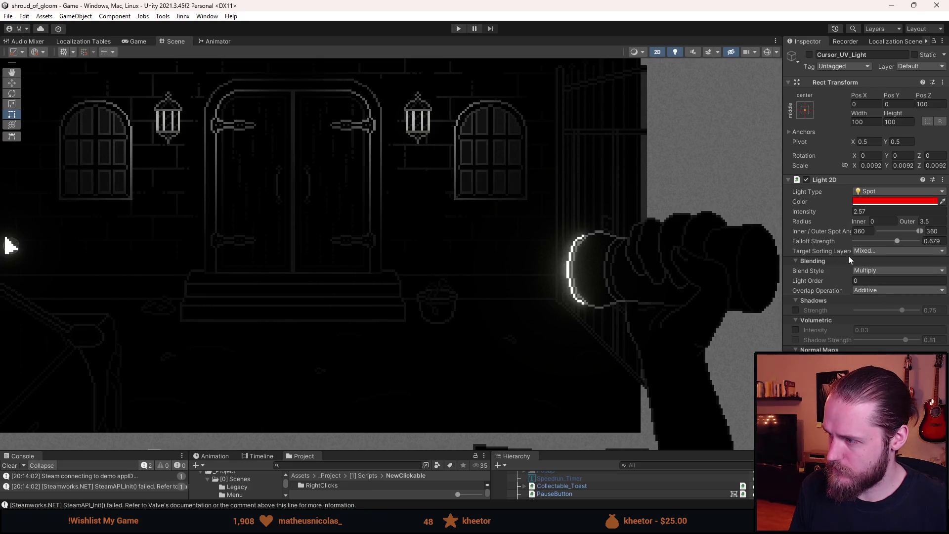
Step: Leave target sorting layers unchanged and drag the splitter up to enlarge the bottom panels
left_click(865, 251)
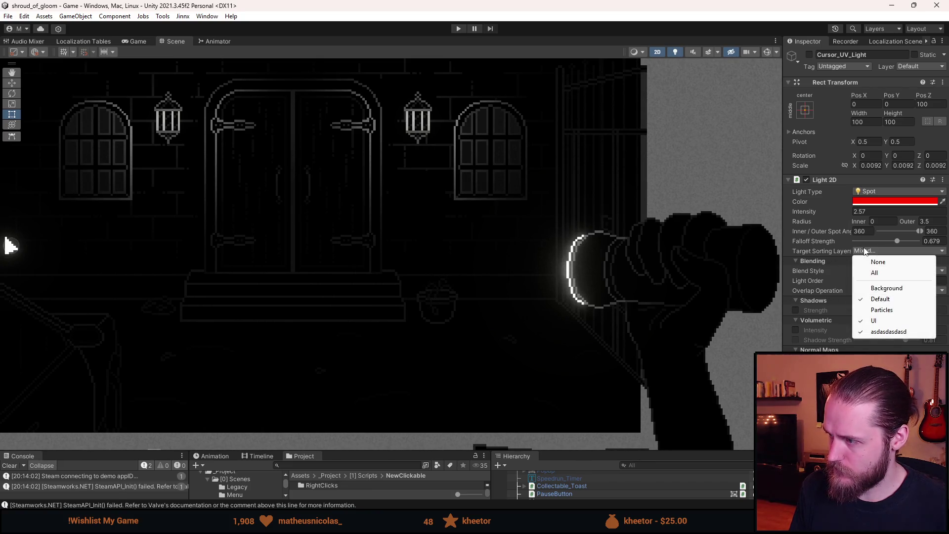
left_click(665, 450)
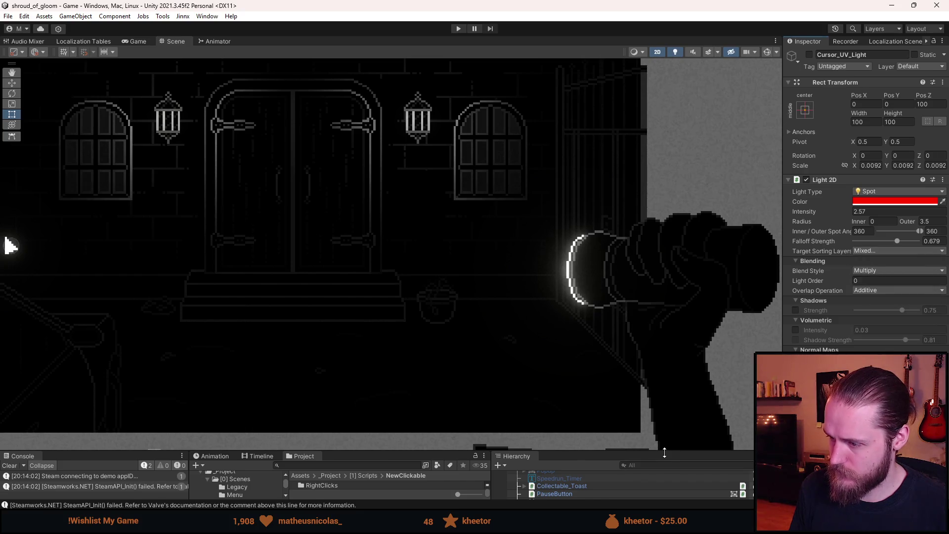
left_click_drag(665, 451, 664, 309)
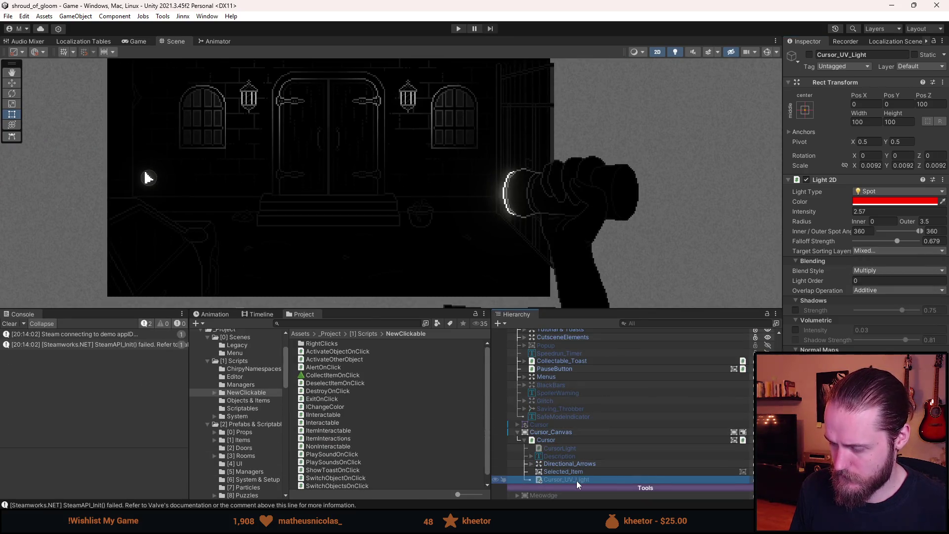
Step: Move the asdasdasdasd sorting layer above UI, rename it Ultraviolet, and reselect UV_Sprite_Test
scroll(571, 472, "down", 10)
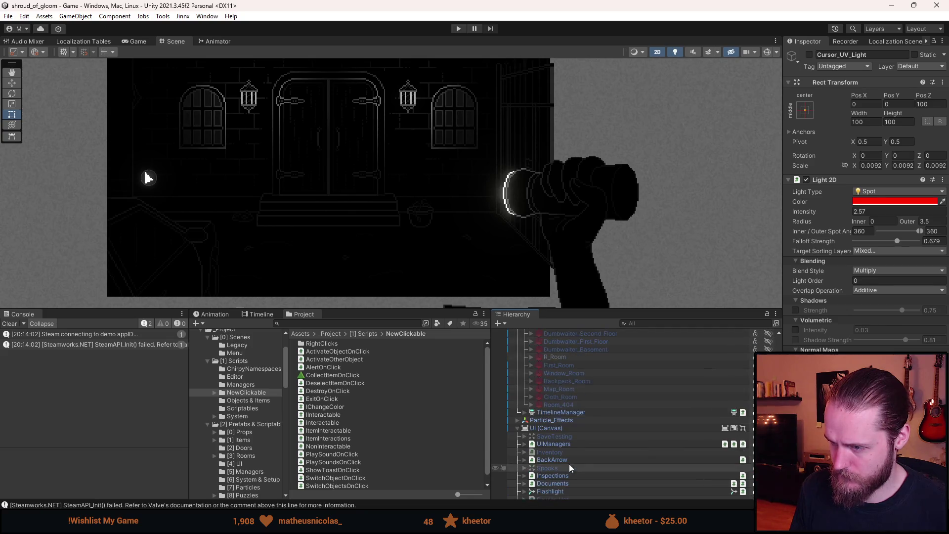
scroll(568, 462, "up", 5)
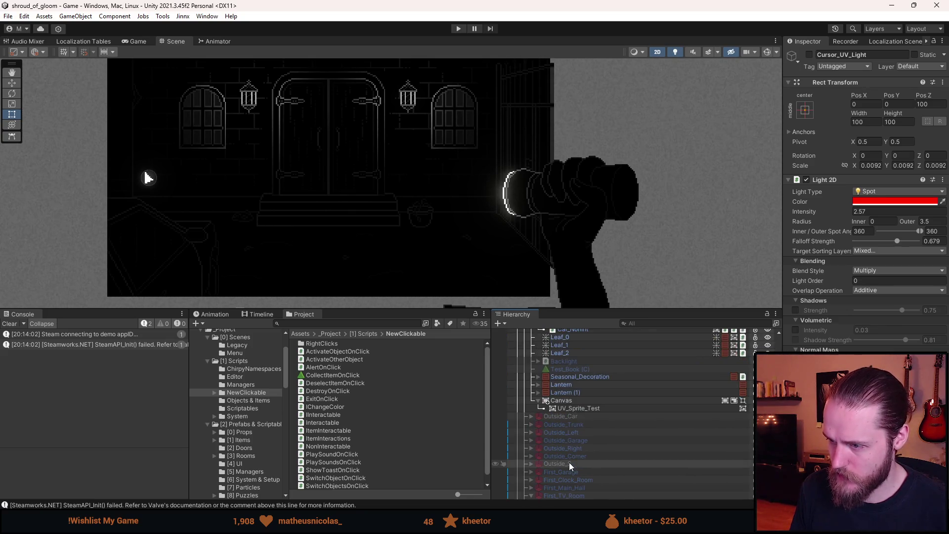
left_click(583, 408)
left_click(580, 399)
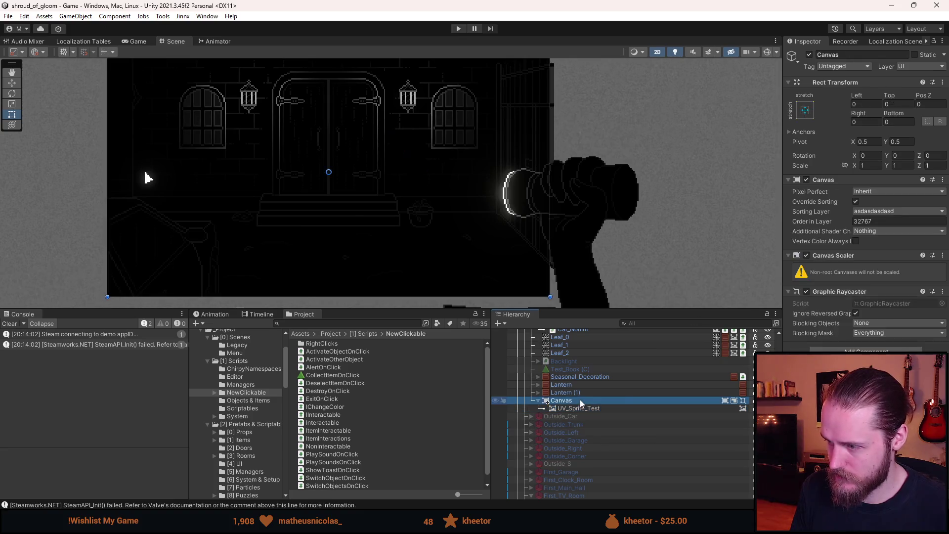
left_click(874, 211)
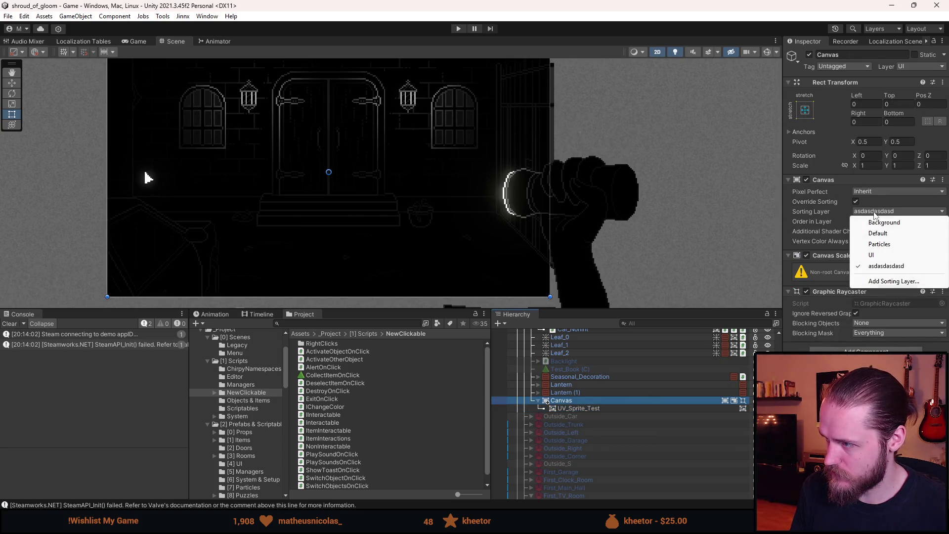
left_click(889, 286)
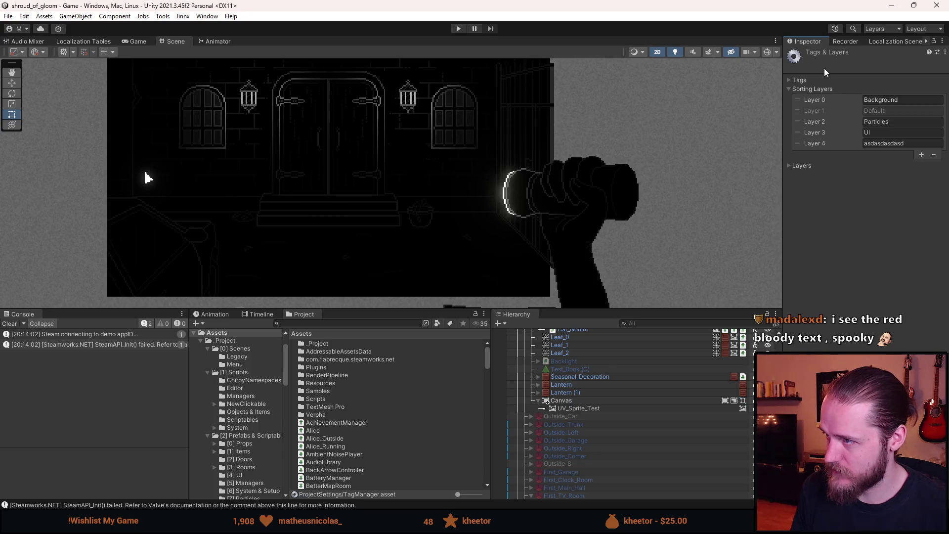
left_click_drag(796, 143, 796, 131)
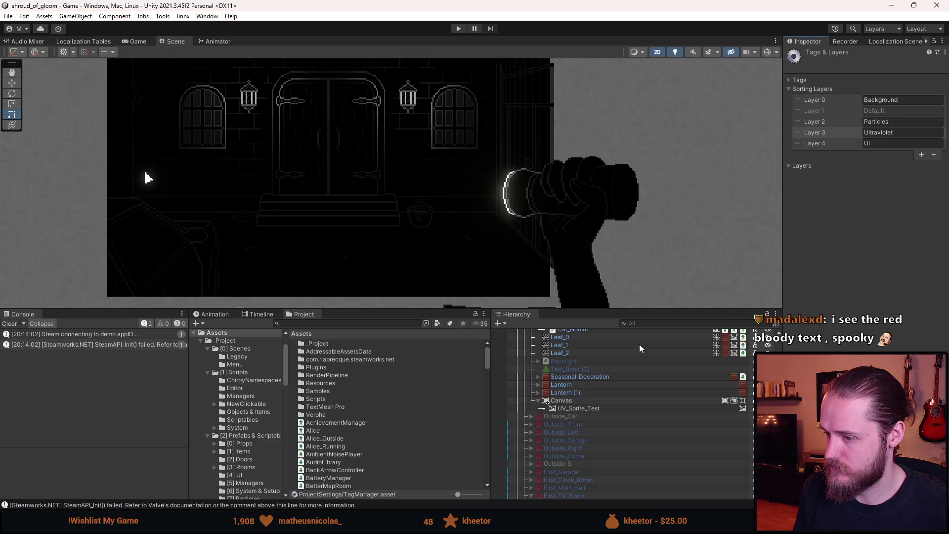
left_click(585, 409)
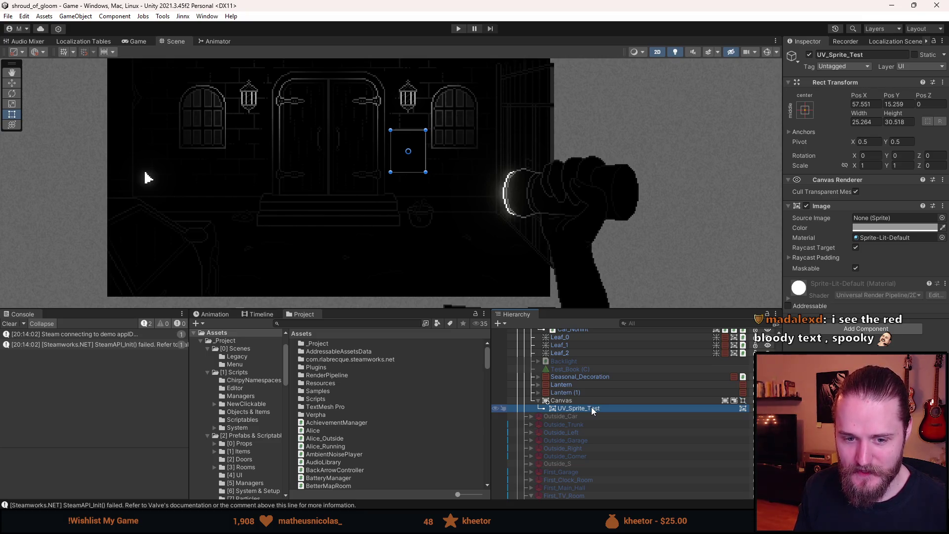
Step: Playtest the red UV light, comparing Cursor_UV_Light with CursorLight, then stop playing
left_click(458, 29)
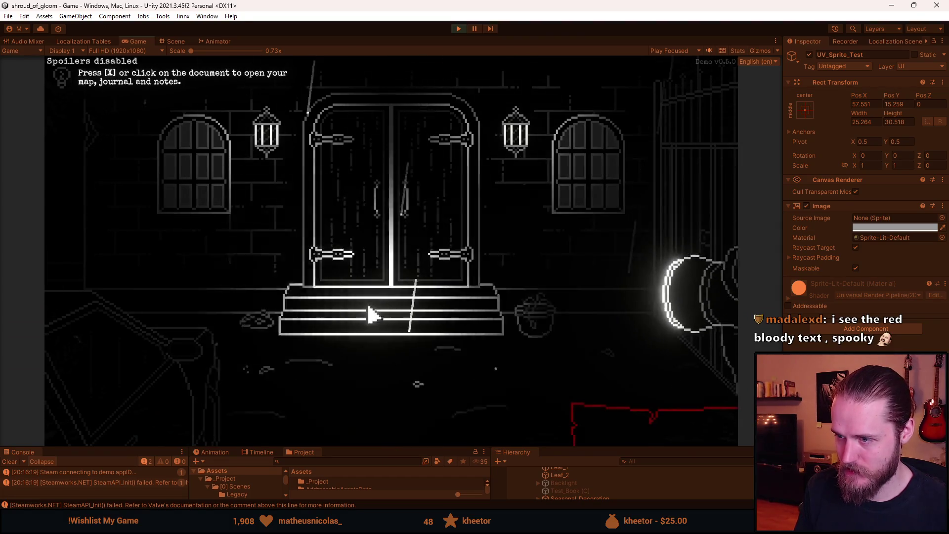
key("x")
key("x")
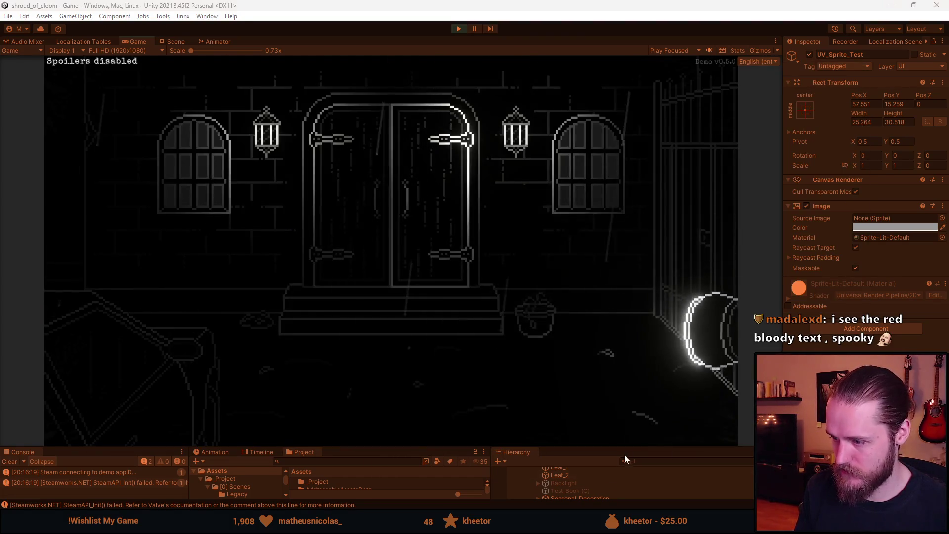
left_click_drag(634, 448, 648, 260)
scroll(604, 430, "down", 15)
left_click(587, 472)
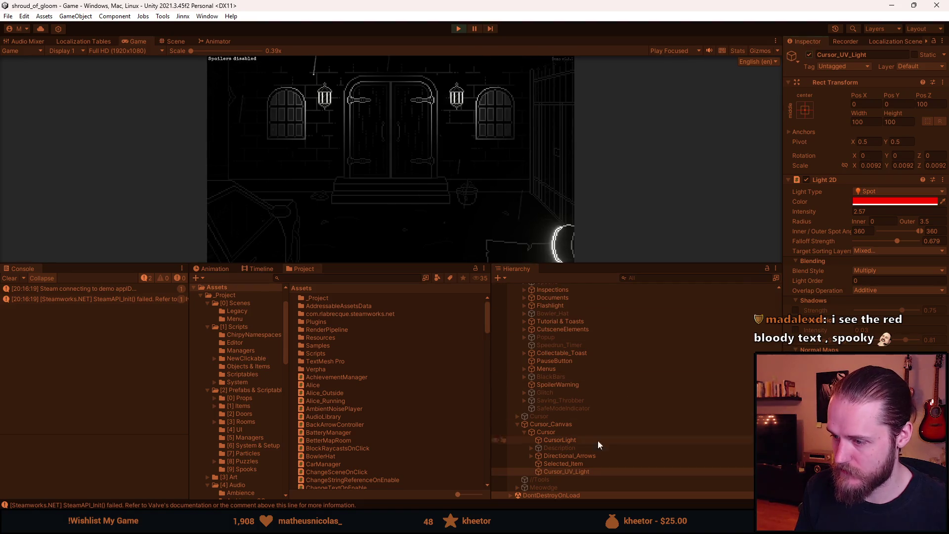
left_click(583, 441)
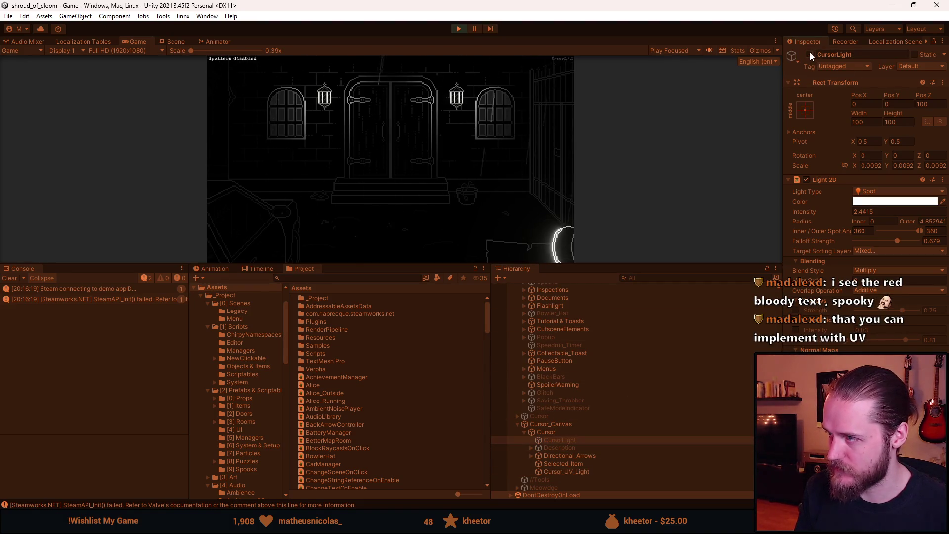
left_click_drag(429, 263, 429, 451)
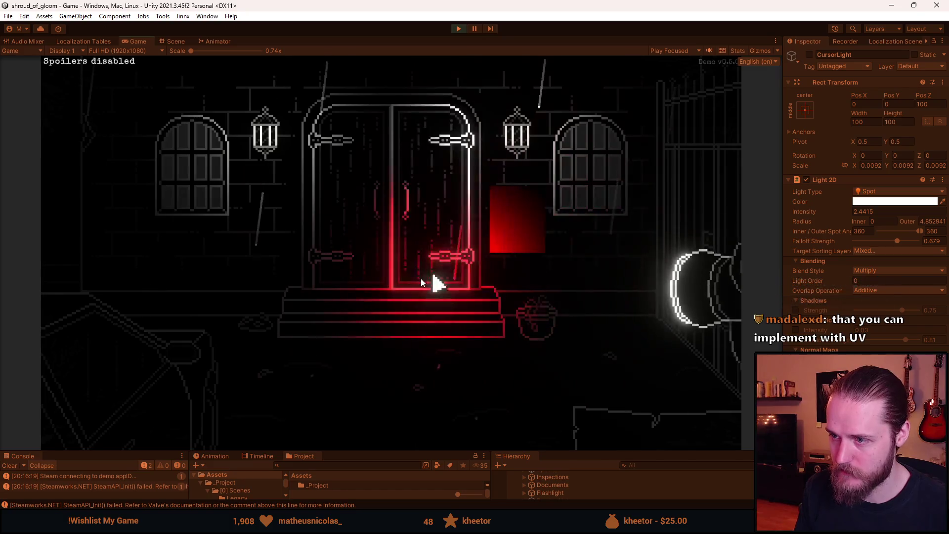
key("Escape")
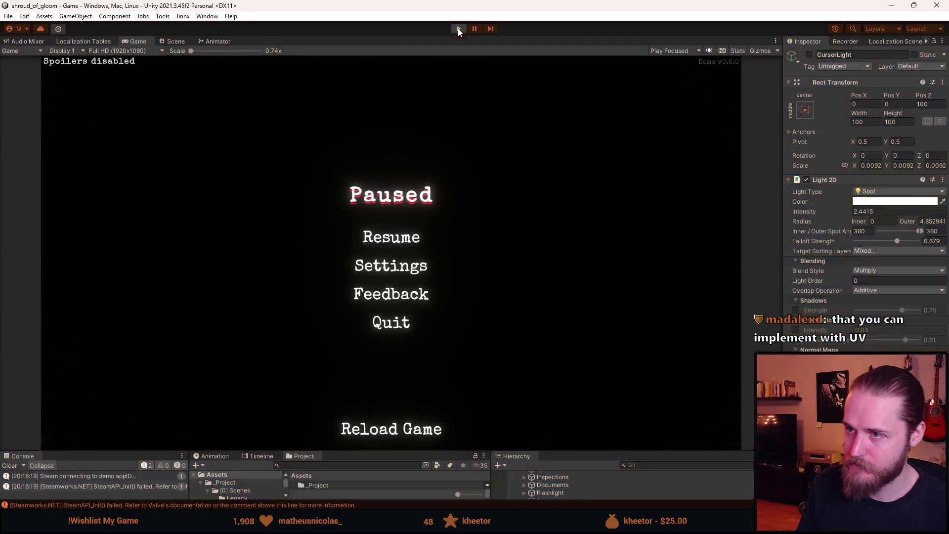
key("ctrl+p")
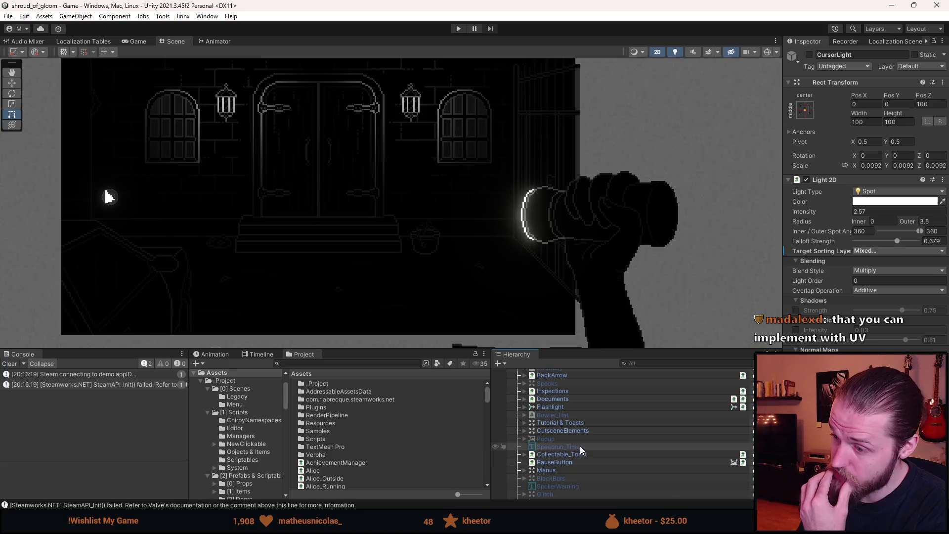
Step: Select UV_Sprite_Test and expand then collapse its Raycast Padding settings
scroll(586, 468, "up", 10)
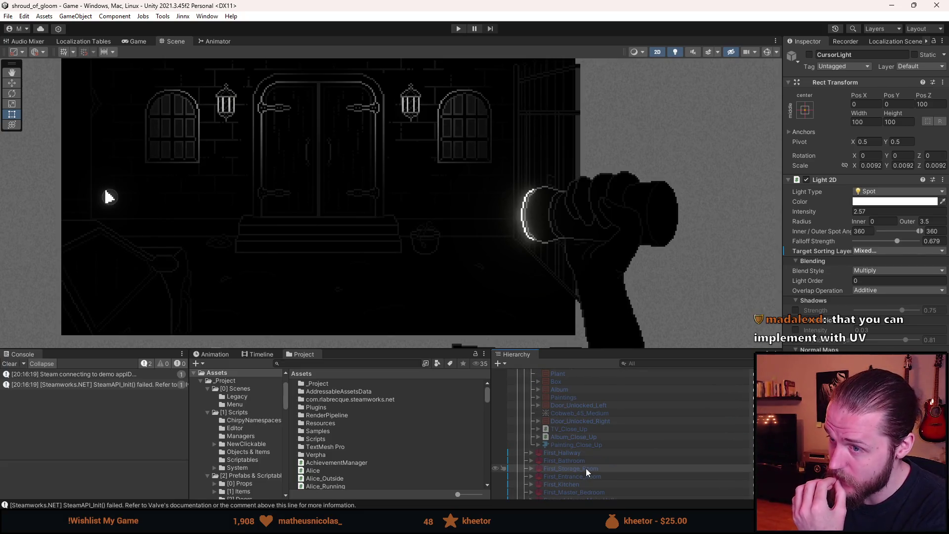
scroll(592, 455, "up", 2)
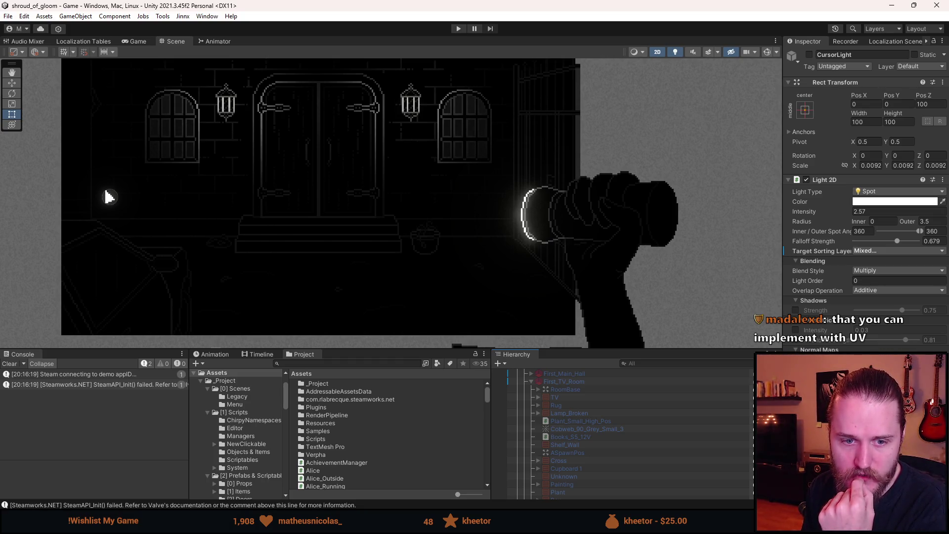
scroll(684, 423, "down", 10)
left_click(598, 444)
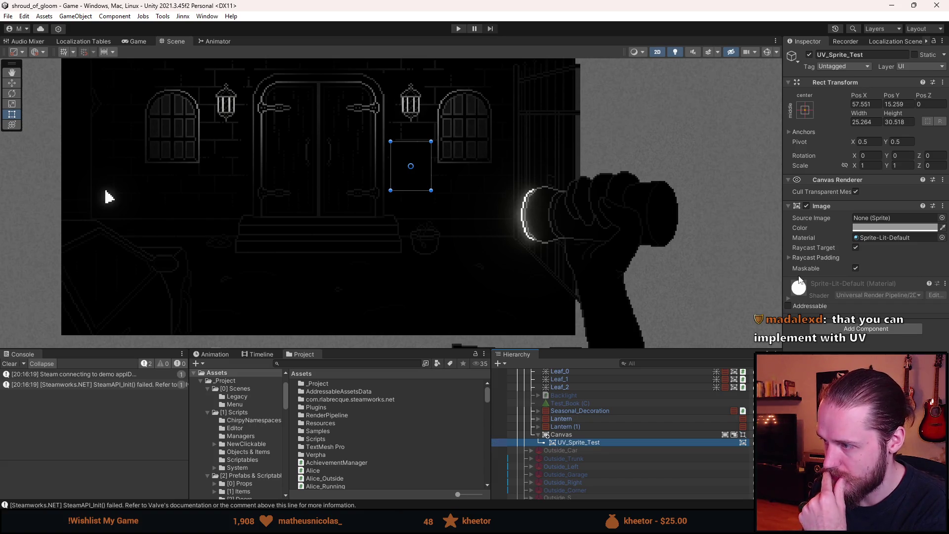
left_click(789, 258)
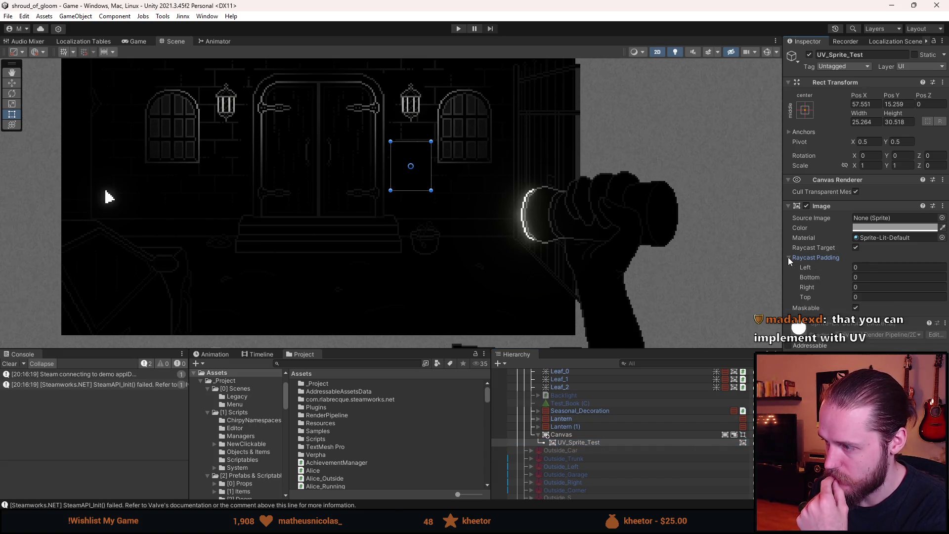
left_click(789, 258)
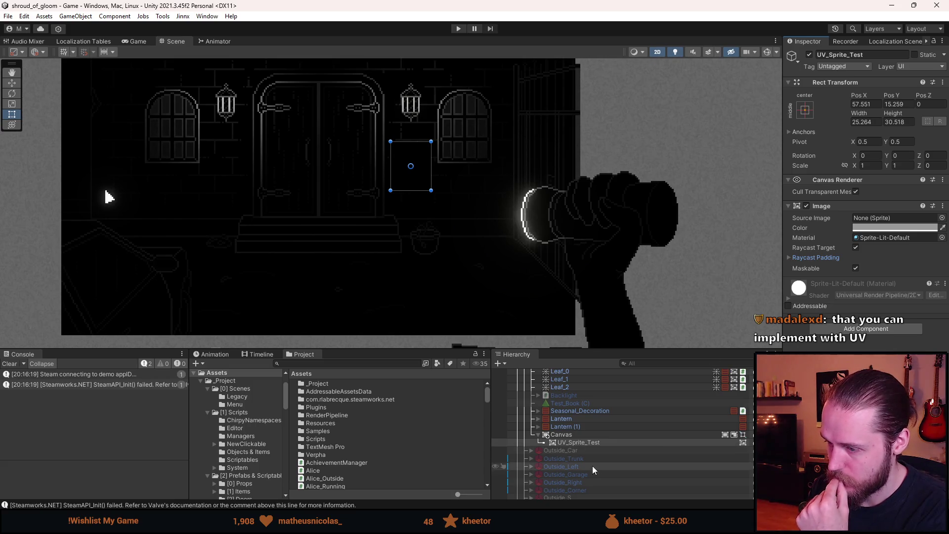
Step: Check the Canvas, keeping Additional Shader Channels at Nothing and Pixel Perfect at Inherit
left_click(586, 435)
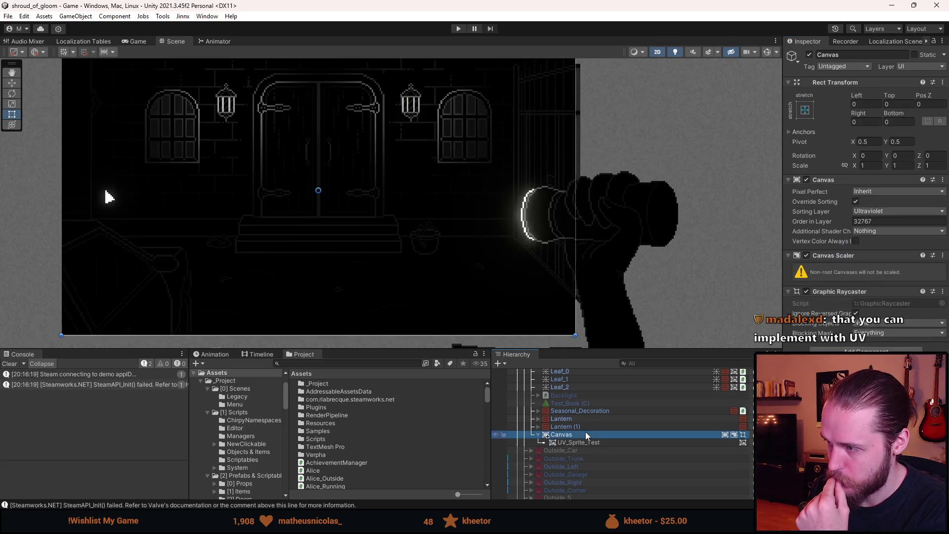
left_click(860, 232)
left_click(108, 196)
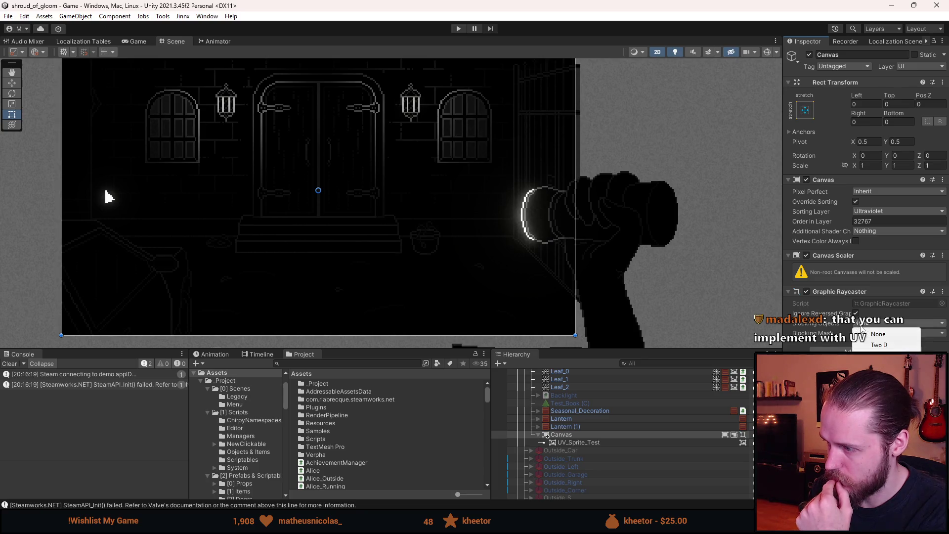
left_click_drag(783, 316, 695, 316)
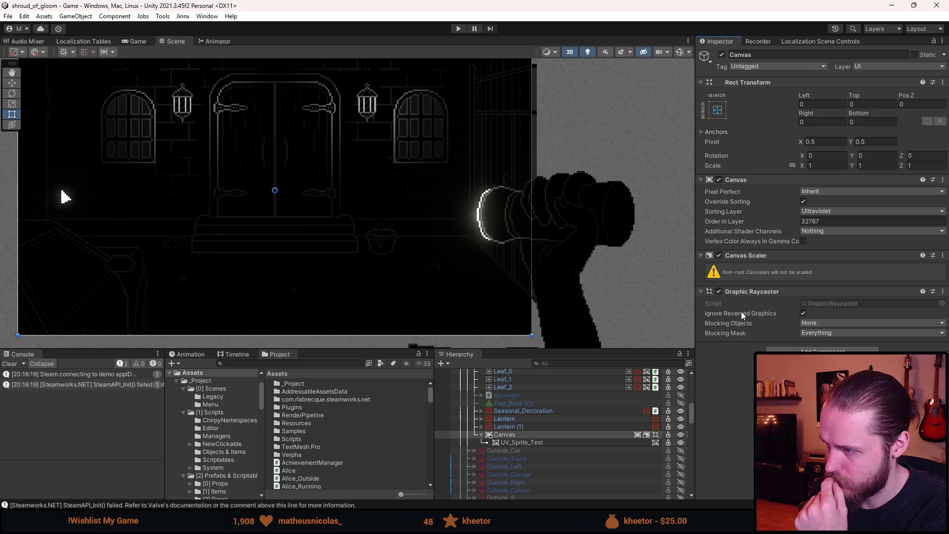
mouse_move(749, 245)
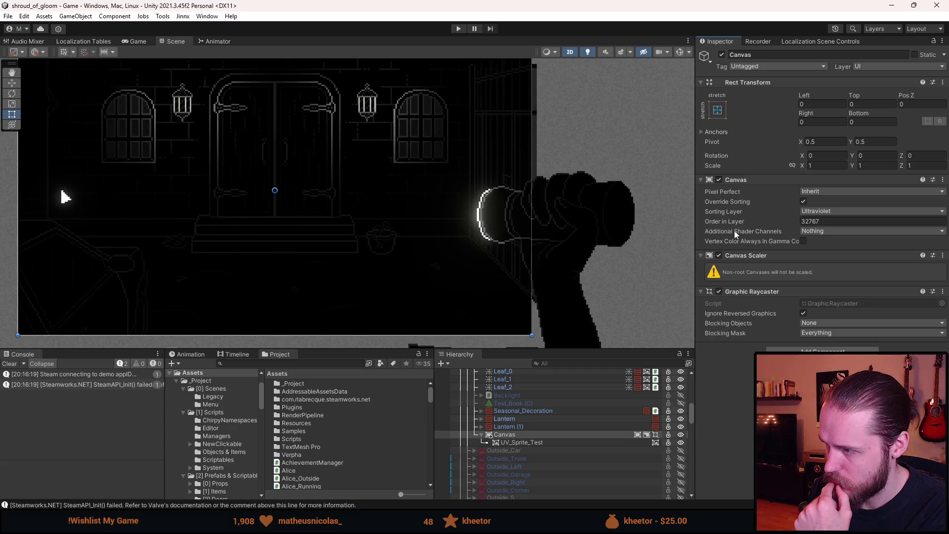
left_click(813, 231)
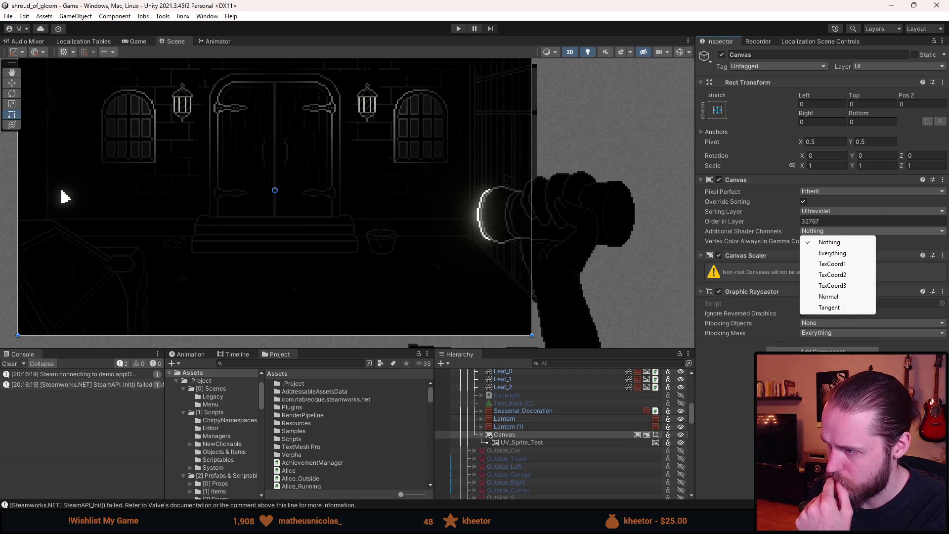
left_click(780, 271)
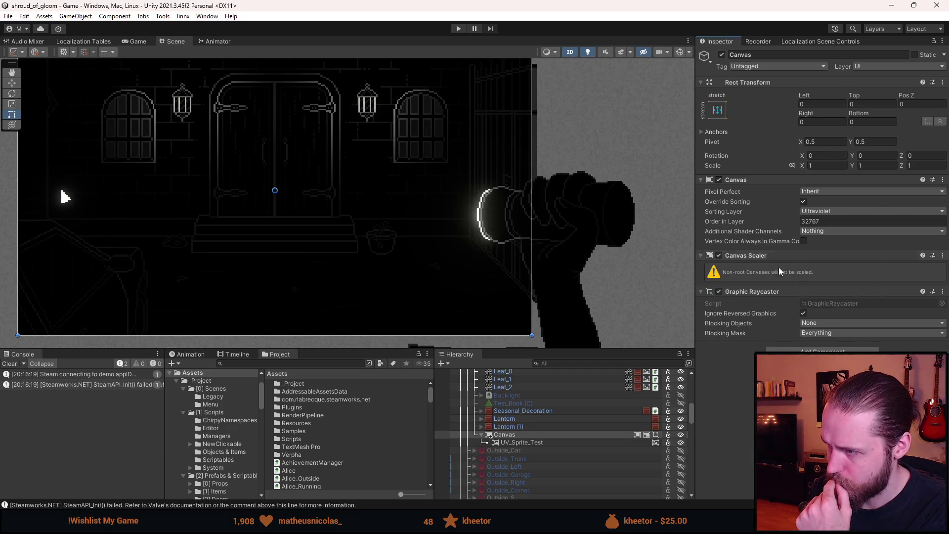
left_click(813, 192)
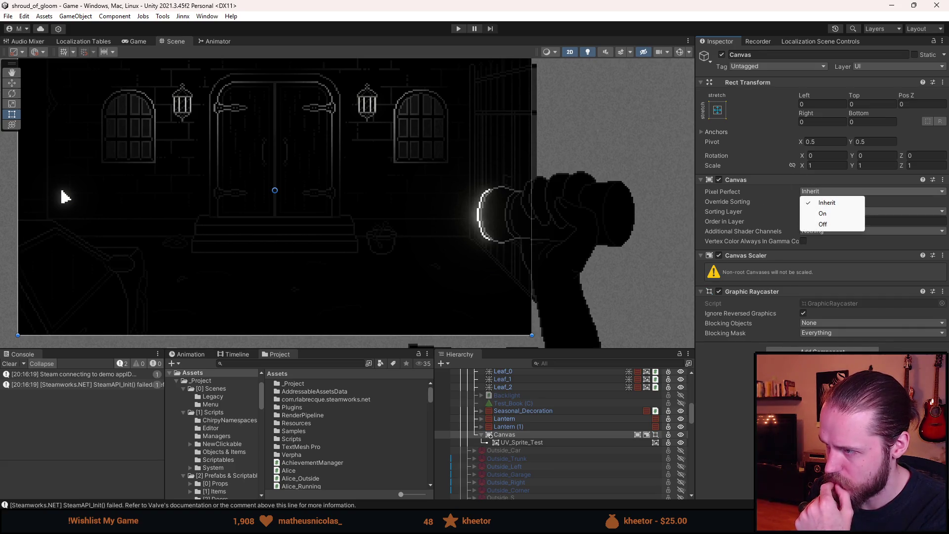
left_click(712, 272)
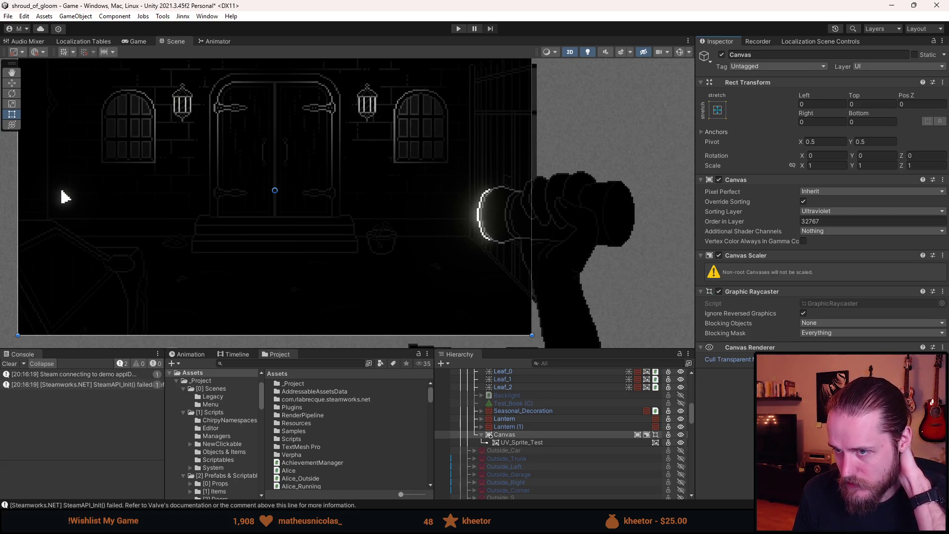
Step: Toggle scene lighting off and on, then playtest in an enlarged Game view and stop
left_click(585, 55)
left_click(584, 55)
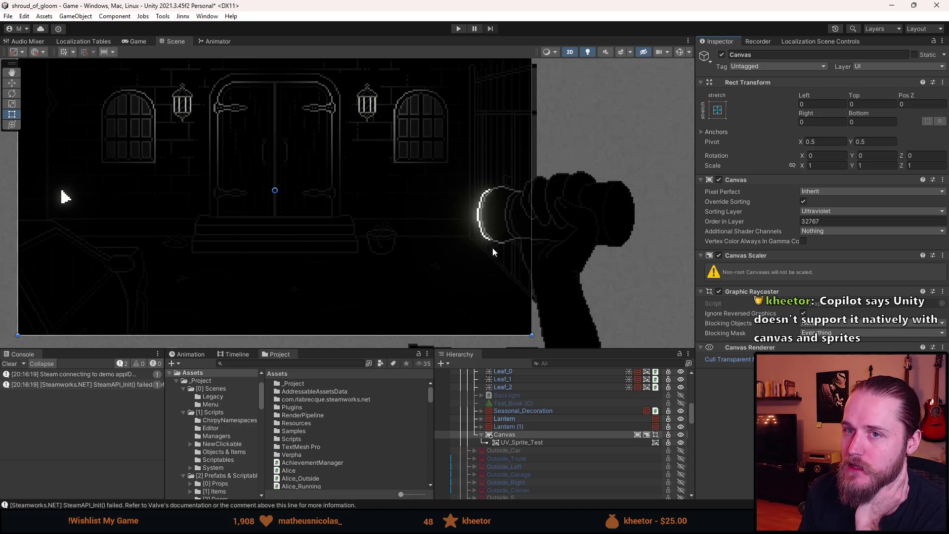
key("ctrl+p")
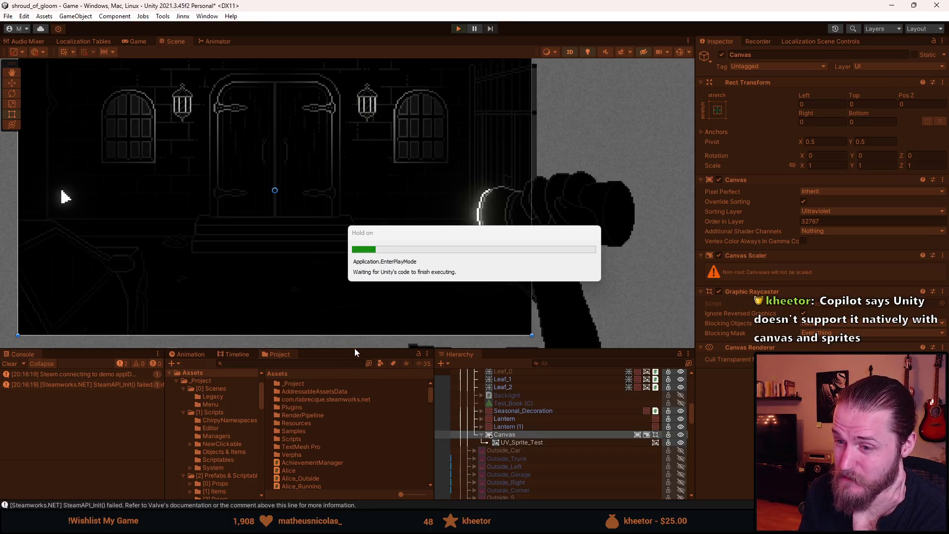
left_click_drag(360, 349, 360, 451)
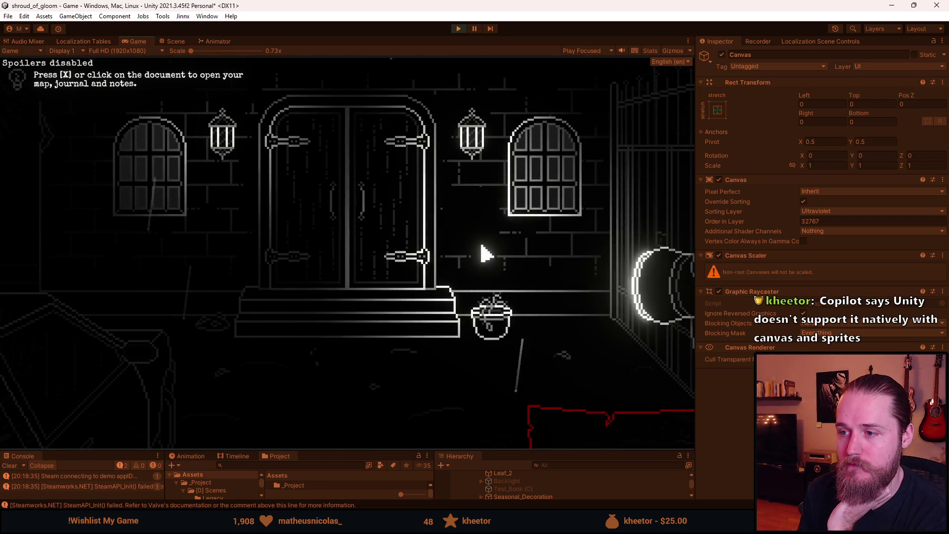
key("Escape")
left_click(461, 30)
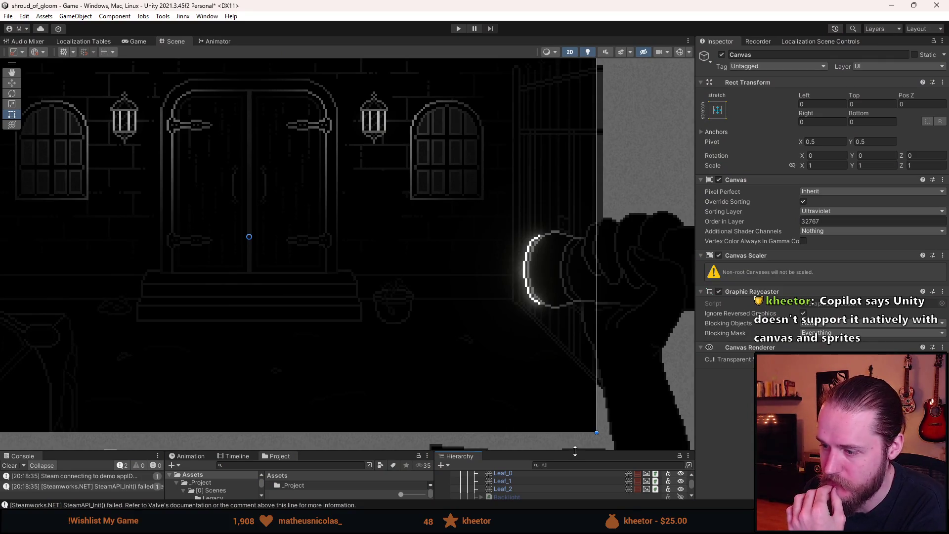
Step: Give UV_Sprite_Test the Detail_Cobweb_45_Grey_Large sprite at its native 28×28 size
left_click_drag(576, 452, 562, 295)
double_click(558, 387)
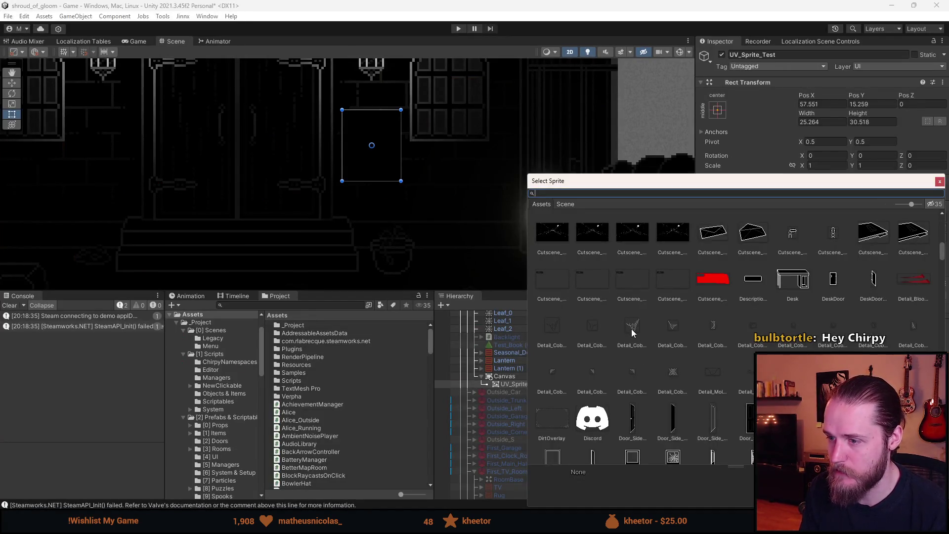
double_click(632, 329)
left_click(863, 310)
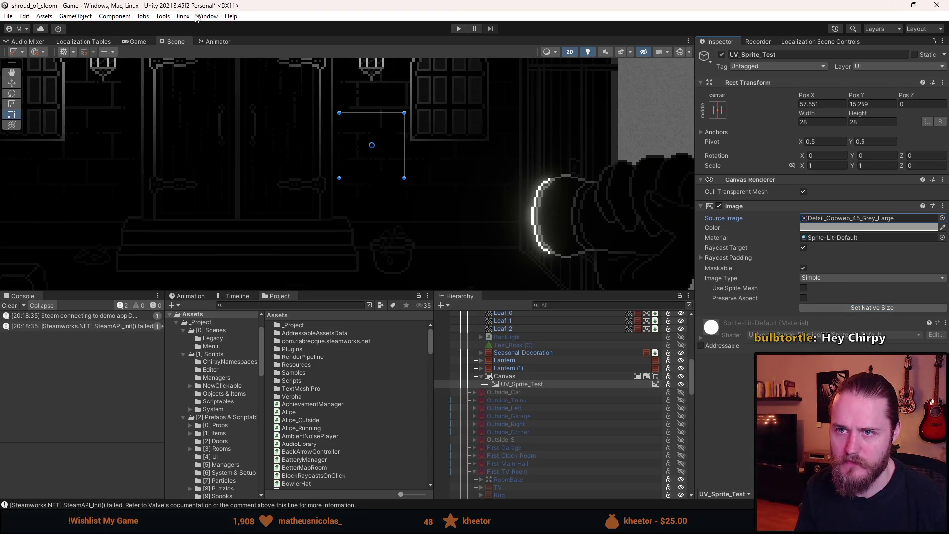
Step: Show the scene unlit and position the cobweb image at Pos X 57, Y 16
scroll(392, 152, "up", 3)
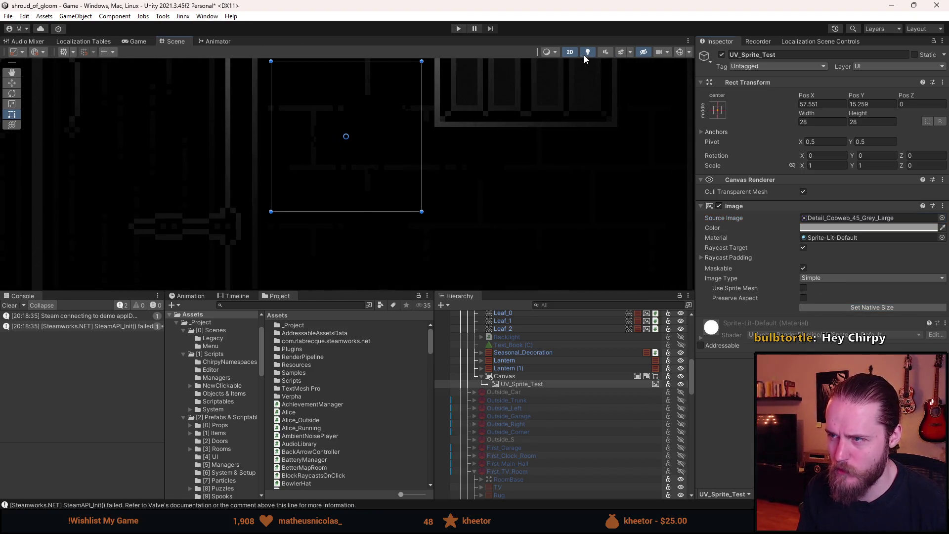
left_click(585, 54)
scroll(359, 158, "up", 1)
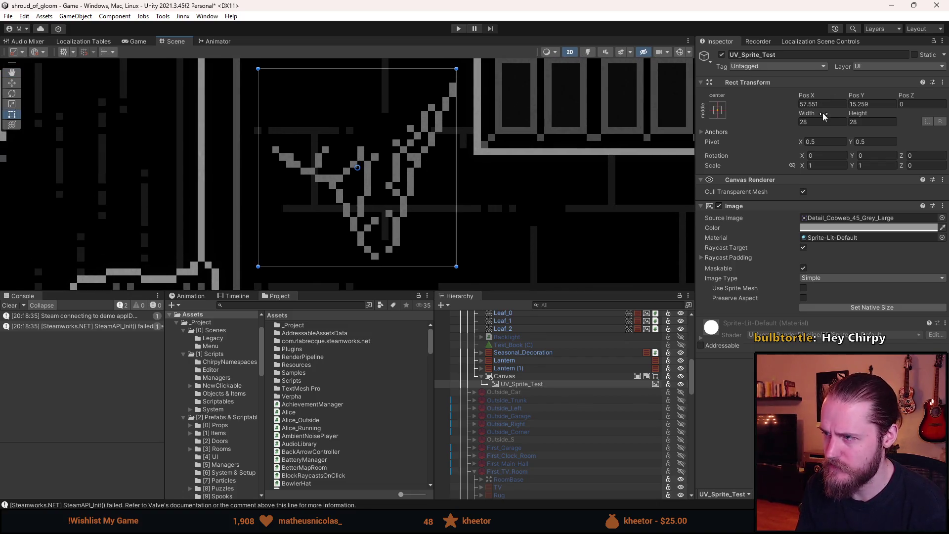
key("BackSpace")
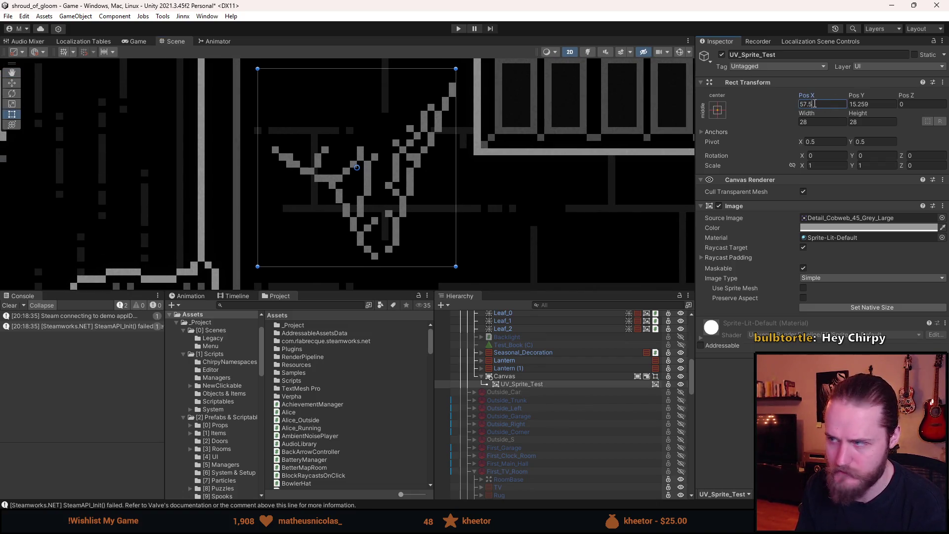
key("BackSpace")
key("BackSpace")
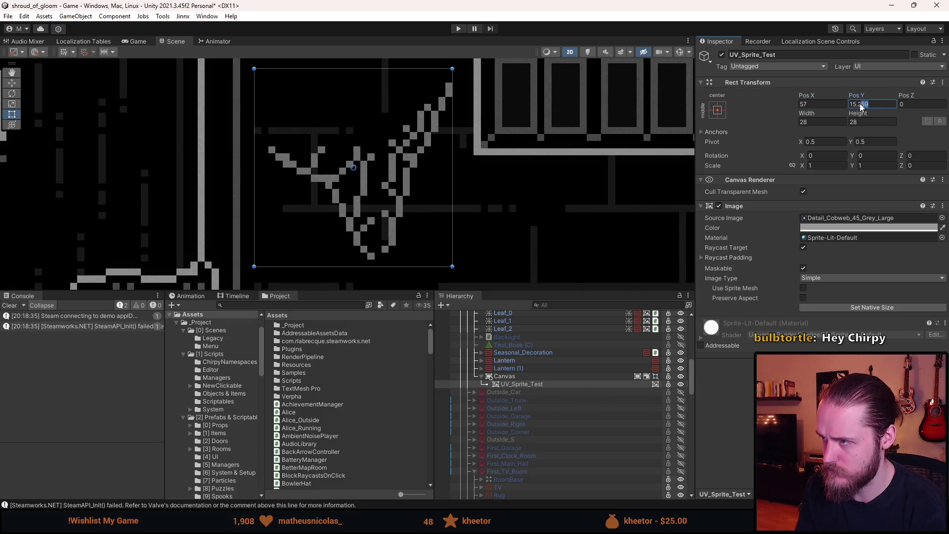
type("5")
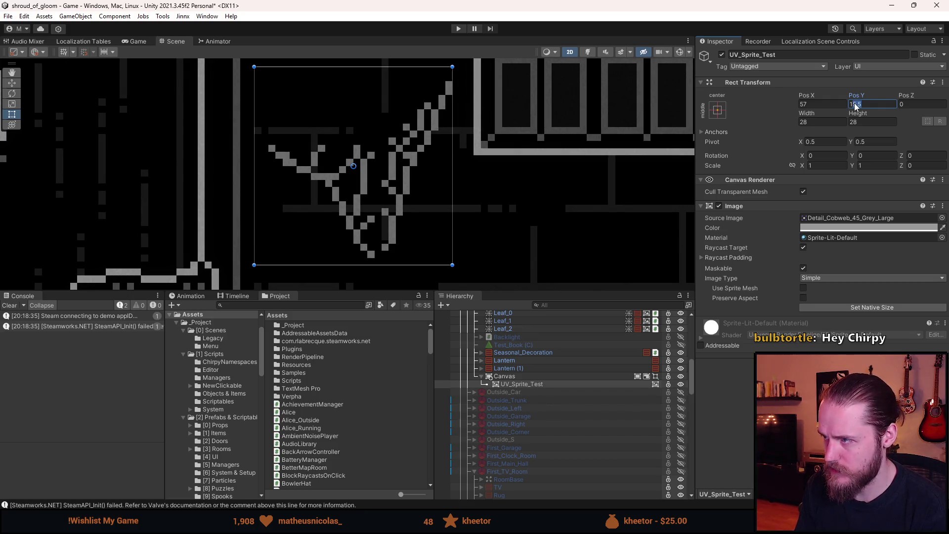
type("6")
Step: Save the scene with the placed cobweb sprite
scroll(493, 181, "down", 5)
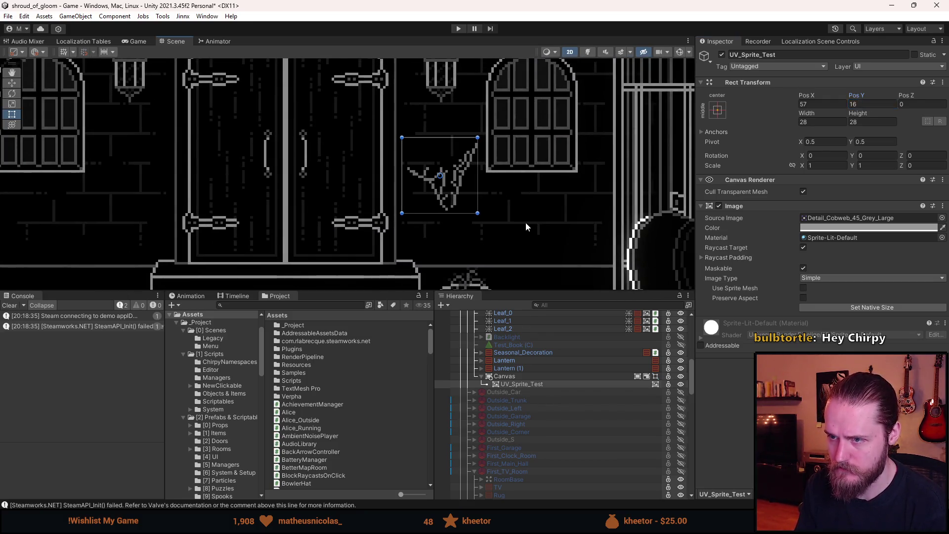
left_click(526, 227)
scroll(526, 227, "down", 2)
key("ctrl+s")
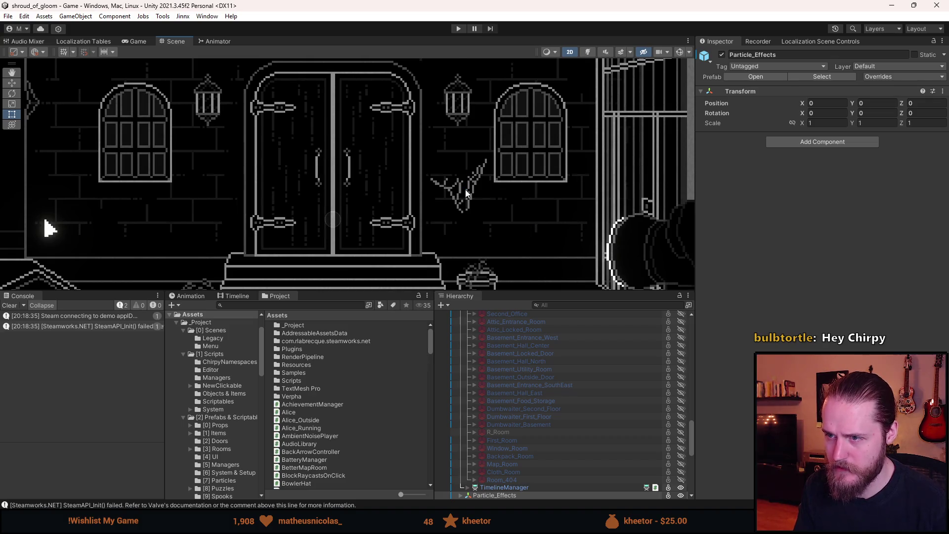
Step: Start the game in play mode and scroll the Hierarchy to Cursor_Canvas
left_click(461, 31)
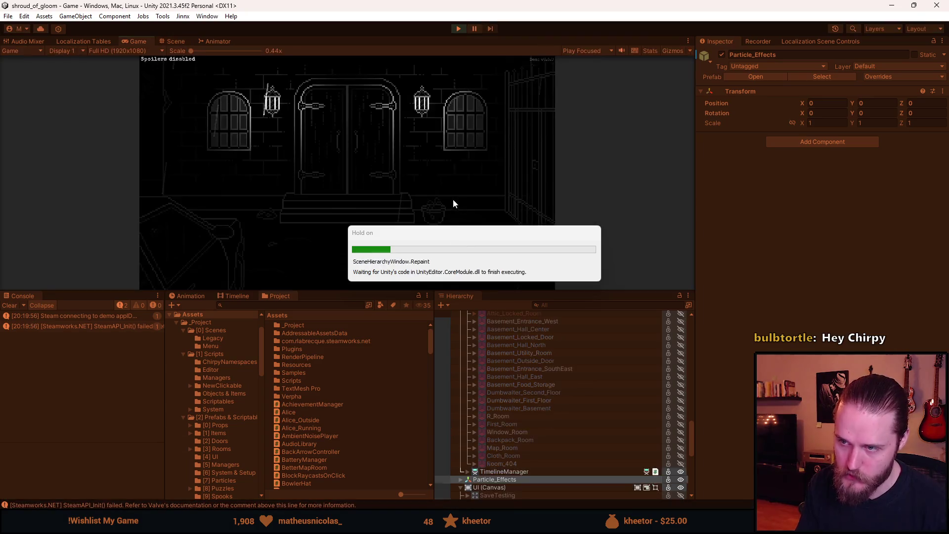
scroll(540, 449, "down", 4)
scroll(532, 443, "down", 3)
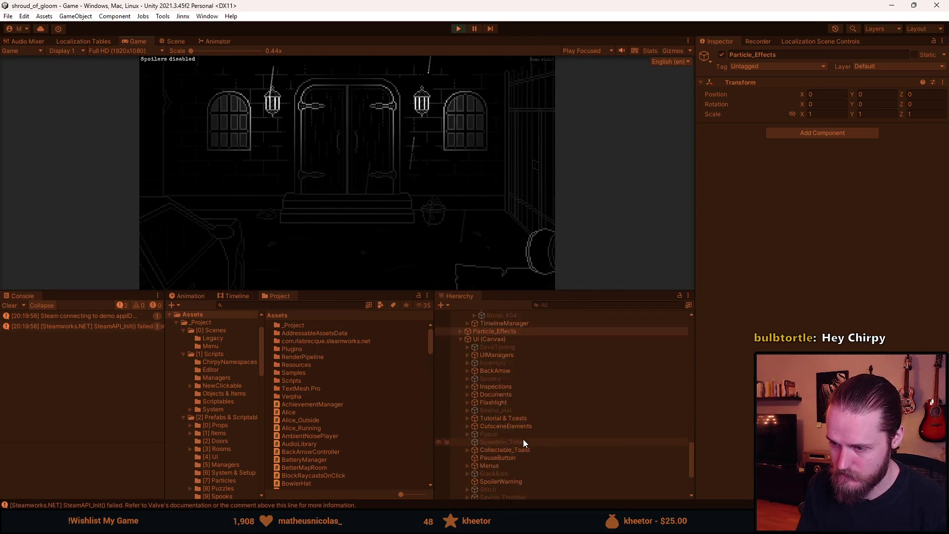
scroll(523, 439, "down", 3)
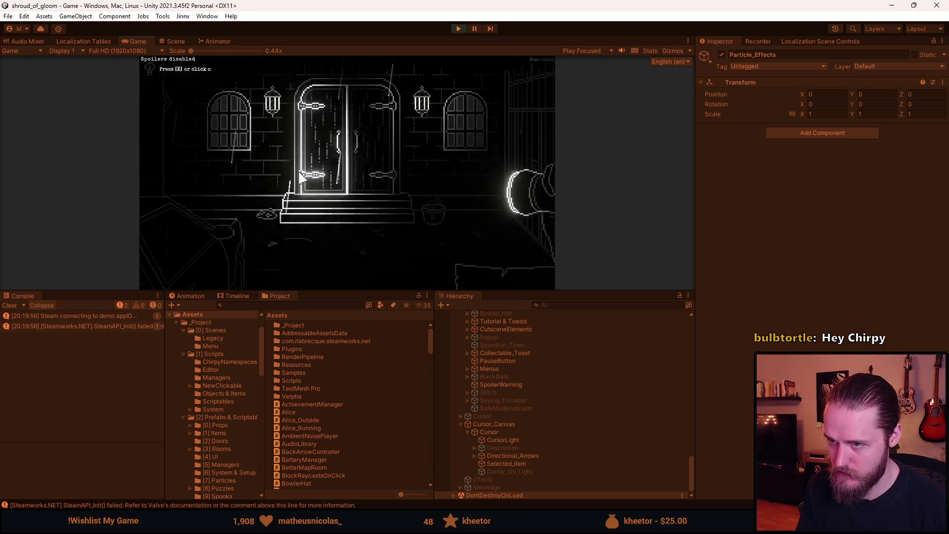
Step: Enlarge the Game view, resume, and dismiss the map to see the door scene
mouse_move(350, 290)
left_mouse_down()
mouse_move(367, 290)
mouse_move(369, 467)
left_mouse_up()
left_click(349, 249)
left_click(350, 248)
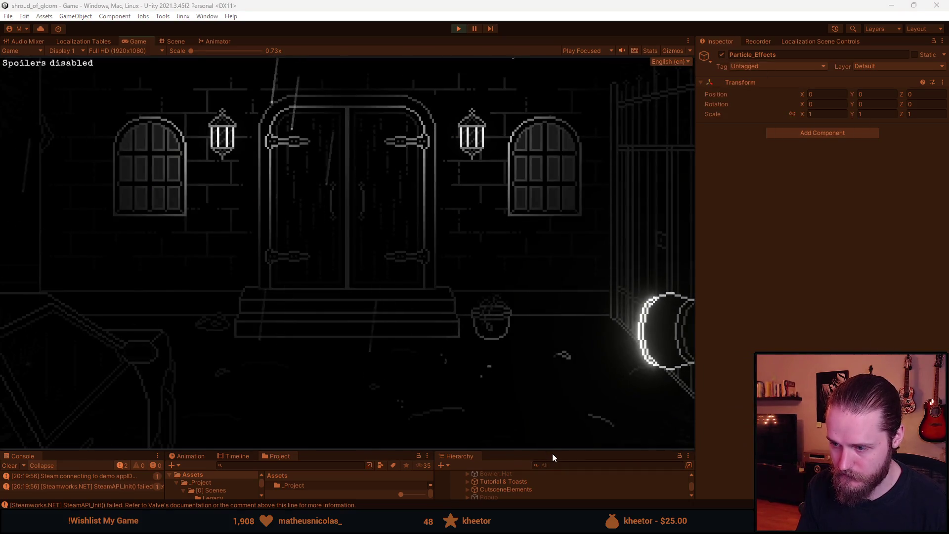
left_click_drag(552, 453, 544, 291)
Step: Disable the white CursorLight, select the red Cursor_UV_Light, and enlarge the Game view
left_click(523, 474)
left_click(523, 440)
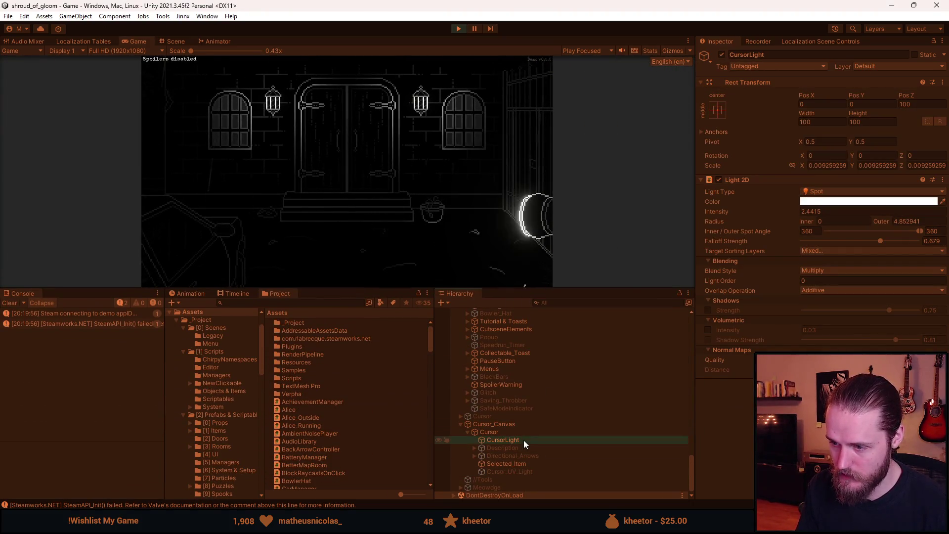
left_click(722, 54)
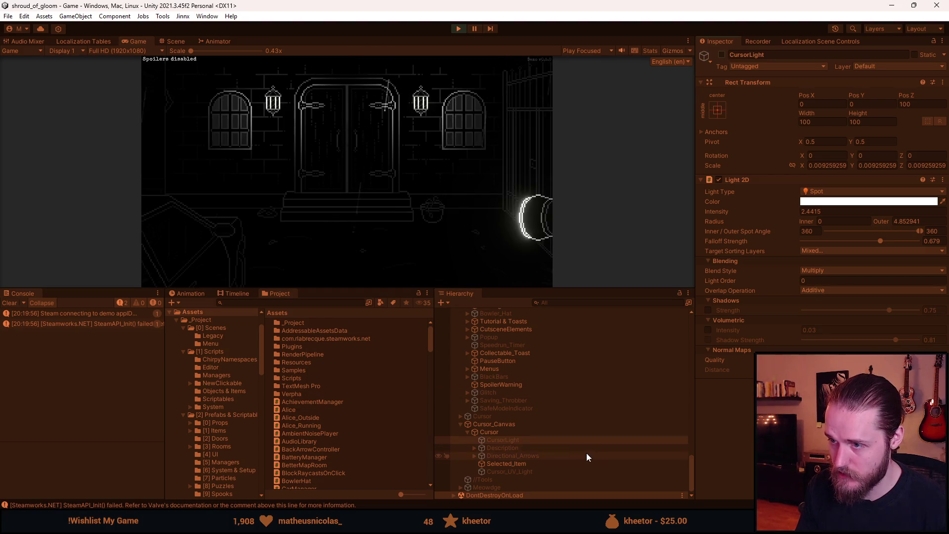
left_click(541, 471)
left_click_drag(379, 290, 346, 451)
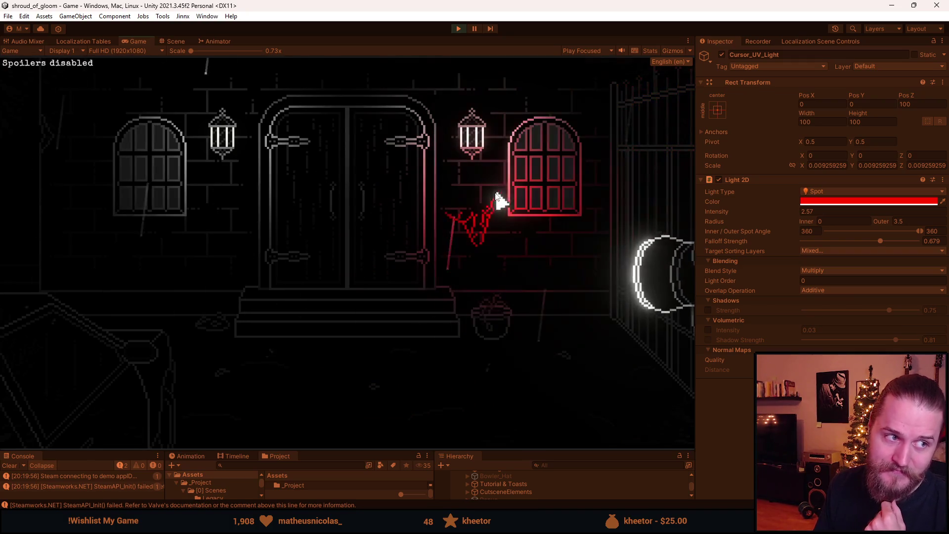
Step: Pause the game after testing the red UV cursor light
left_click(844, 213)
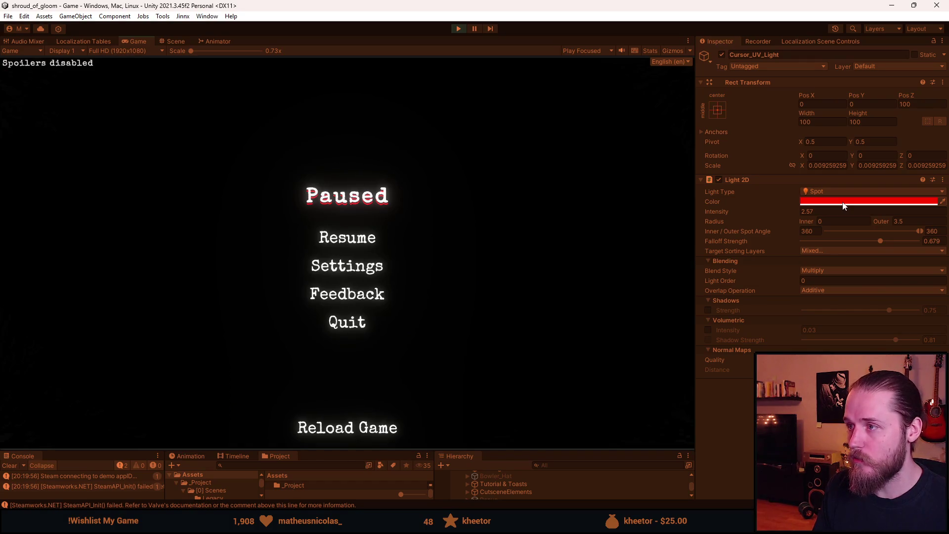
Step: Check UV_Sprite_Test's Image colour in the Inspector, then resume the game in an enlarged view
left_click_drag(534, 452, 535, 285)
scroll(531, 466, "up", 3)
scroll(532, 469, "up", 15)
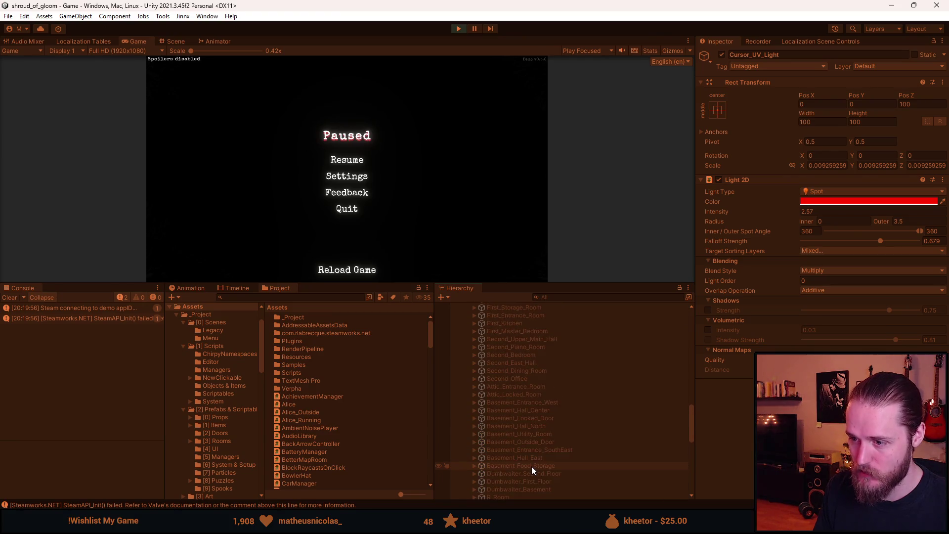
scroll(532, 467, "up", 3)
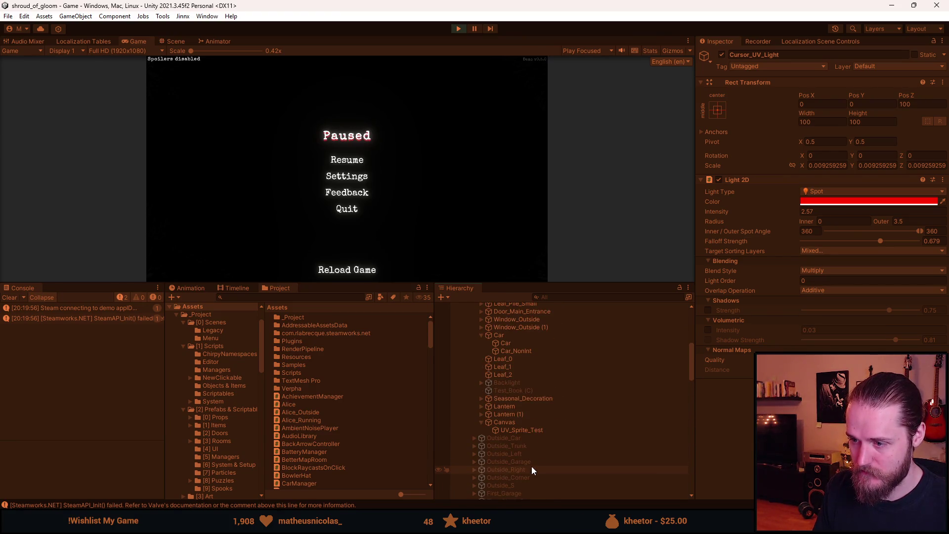
left_click(528, 430)
left_click(844, 228)
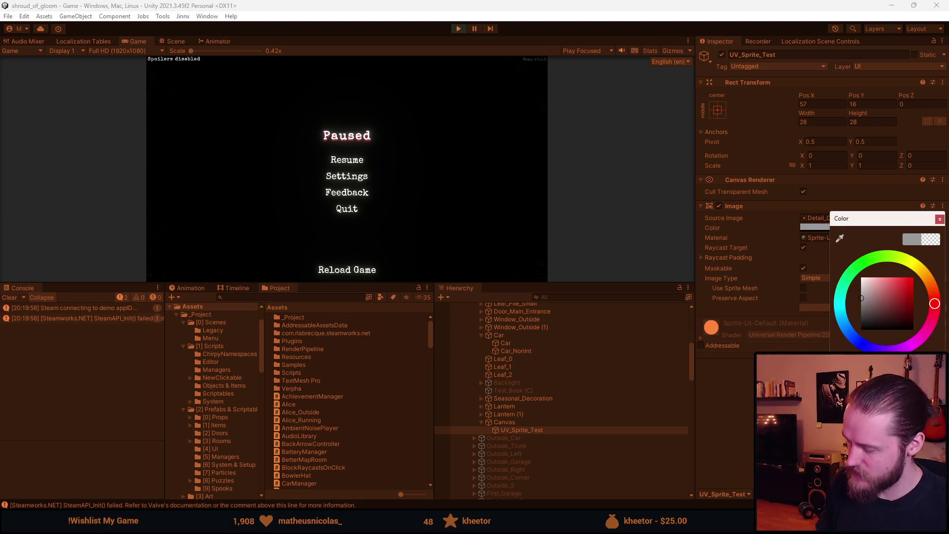
key("Escape")
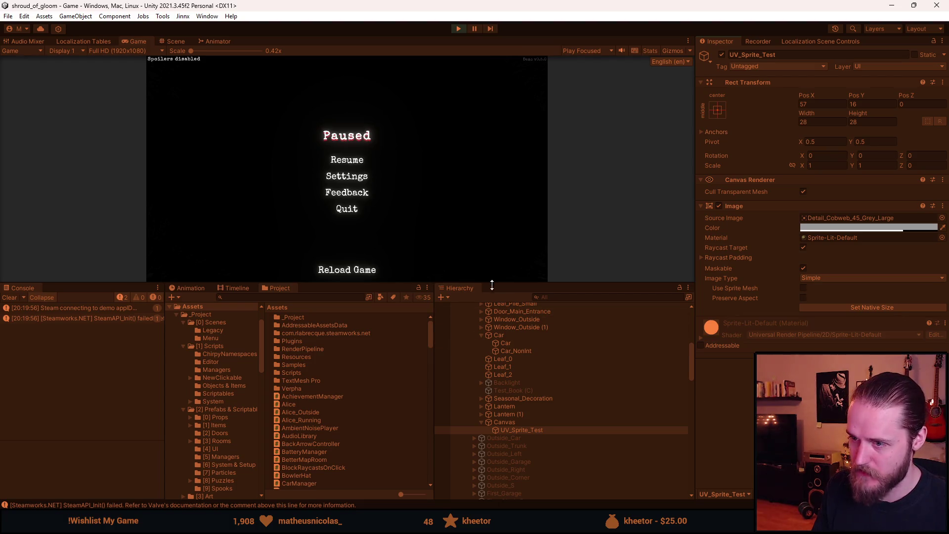
left_click_drag(495, 285, 495, 451)
left_click(352, 242)
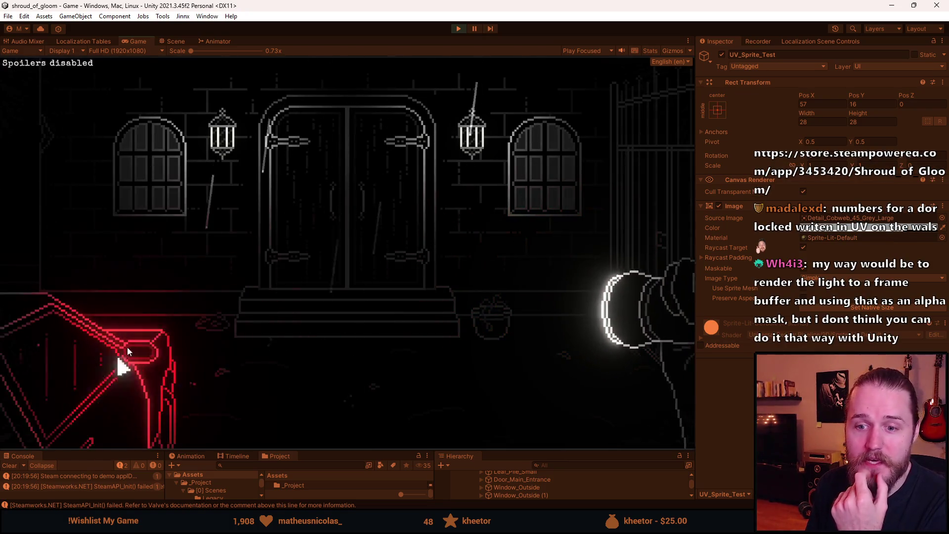
left_click(458, 30)
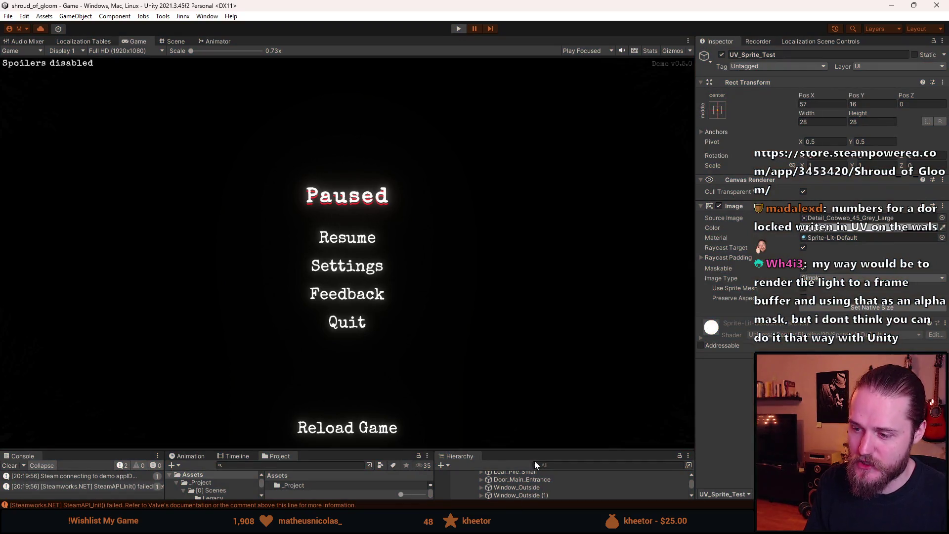
Step: Deactivate Outside_Entrance, activate Intro_Cutscene, and run the game
scroll(543, 388, "up", 4)
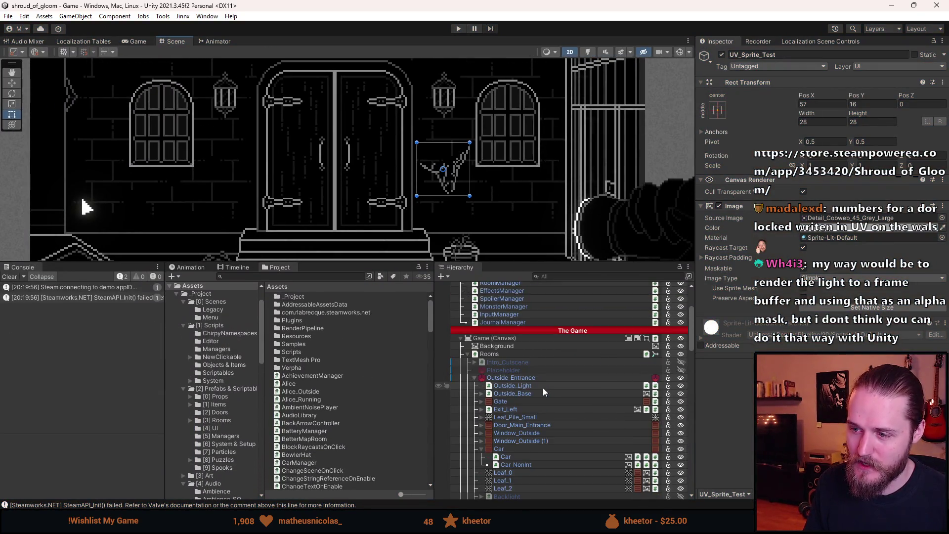
scroll(536, 393, "down", 1)
left_click(511, 347)
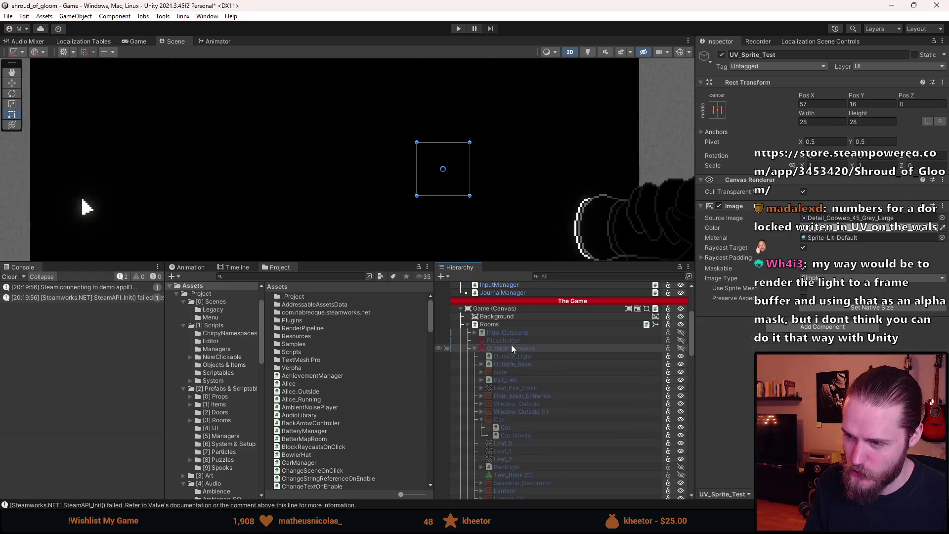
left_click(513, 331)
left_click(463, 31)
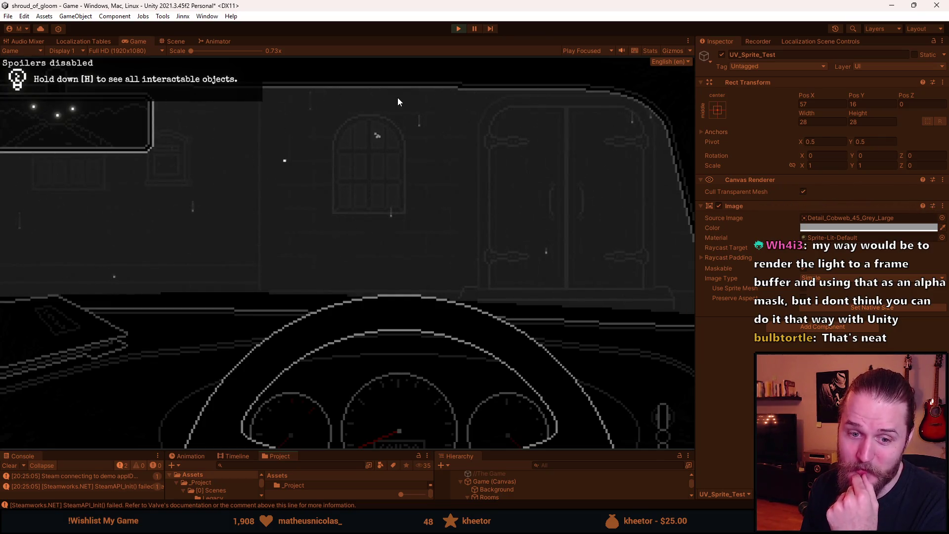
Step: Leave the car to reach the entrance, check the map, then pause and stop the game
left_click(593, 200)
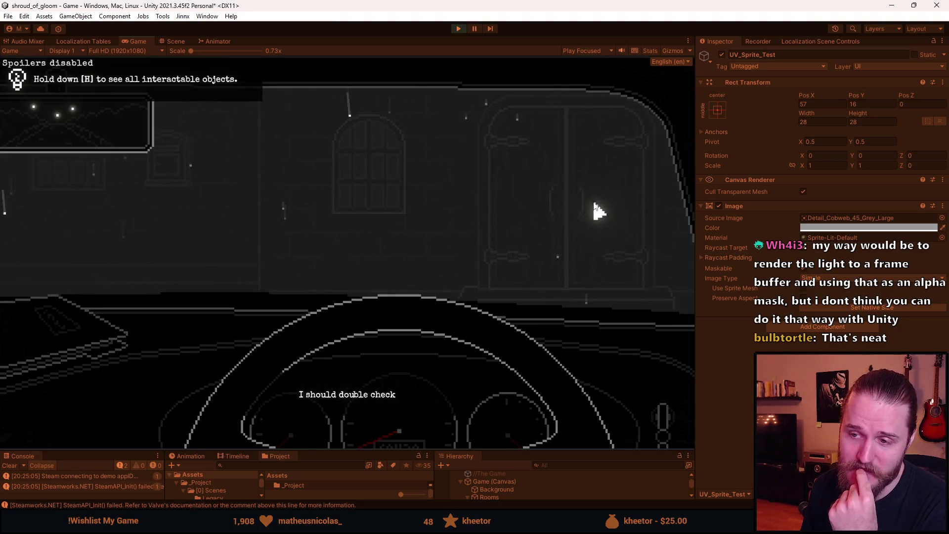
left_click(663, 205)
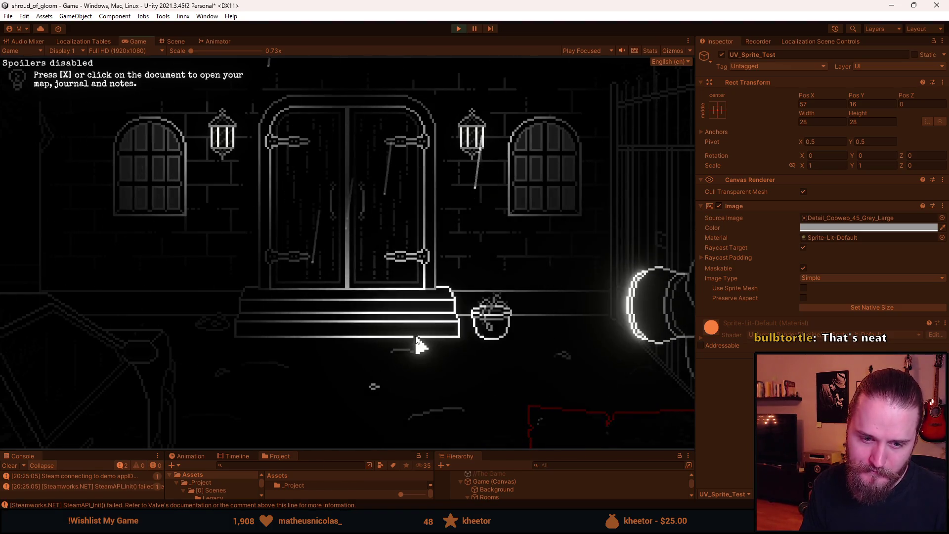
key("x")
key("x")
key("Escape")
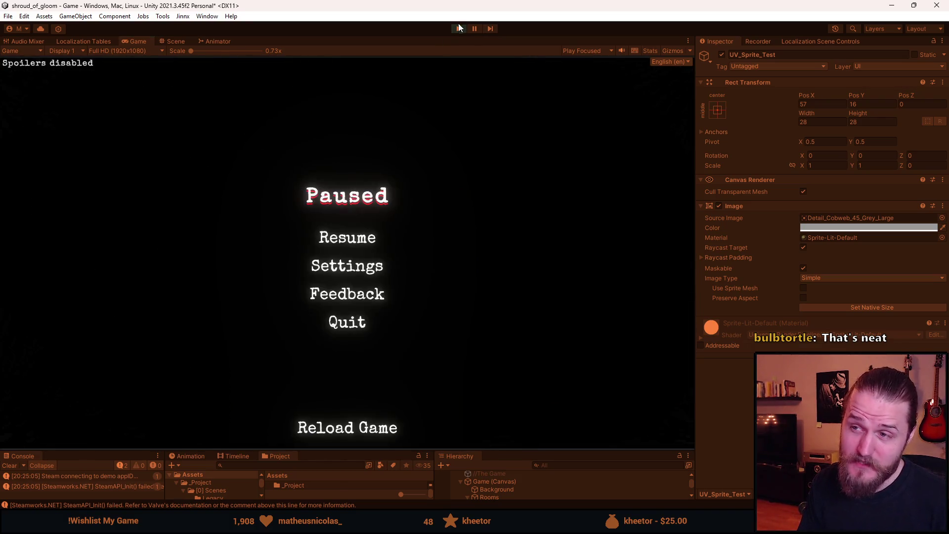
left_click(458, 26)
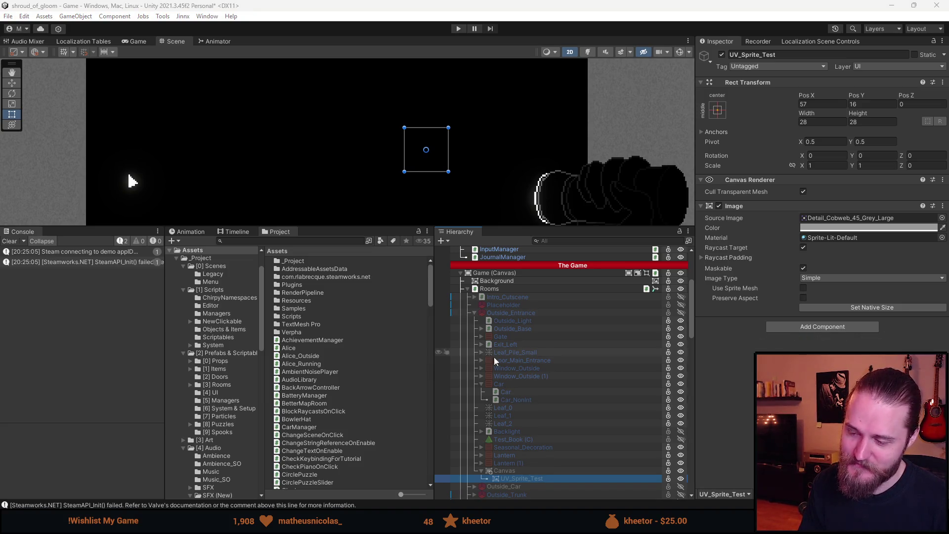
Step: Activate the Outside_Entrance room and select the Canvas holding the test sprite
scroll(550, 411, "down", 5)
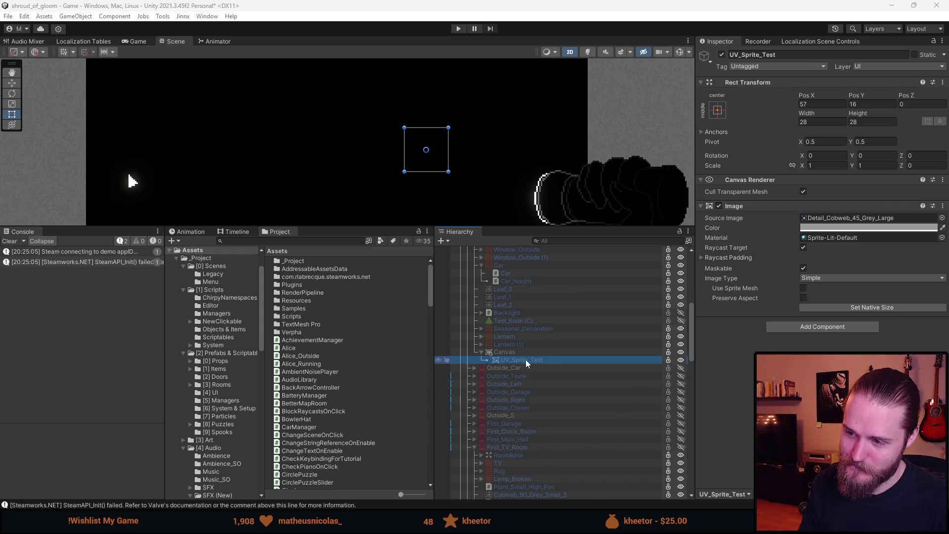
scroll(526, 360, "down", 6)
scroll(523, 331, "up", 11)
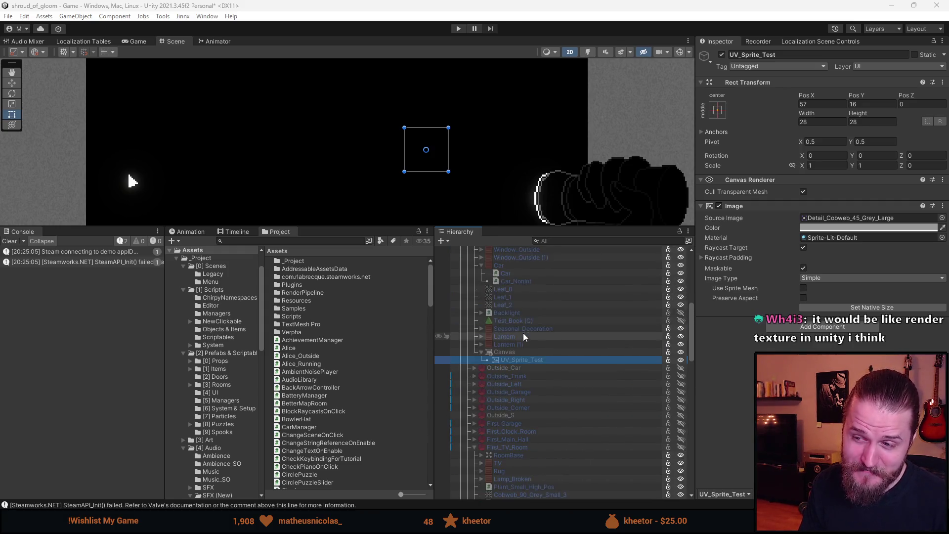
scroll(525, 352, "up", 2)
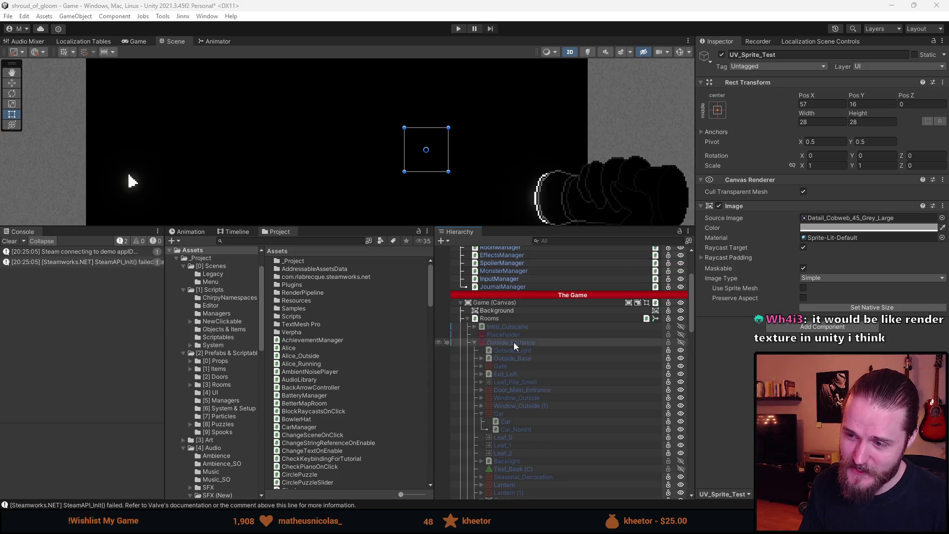
left_click(506, 342)
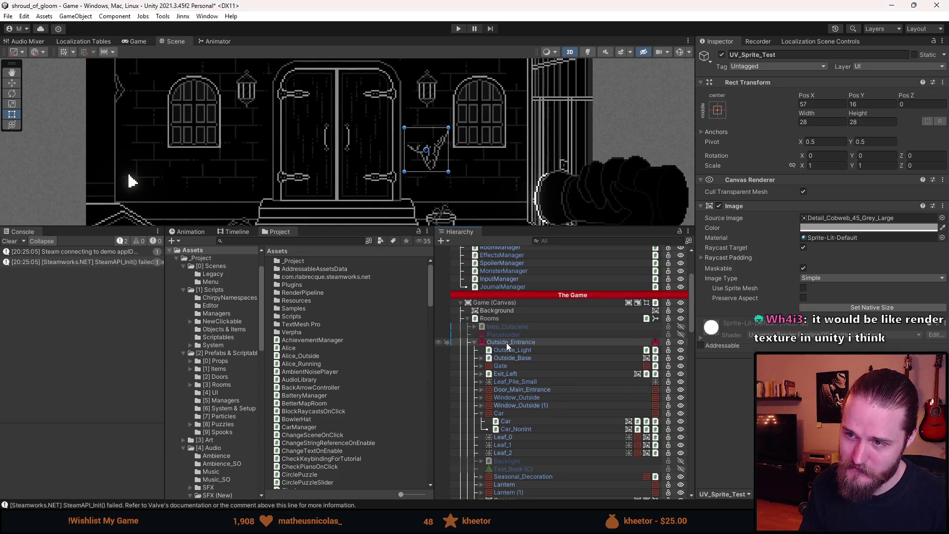
scroll(527, 420, "down", 4)
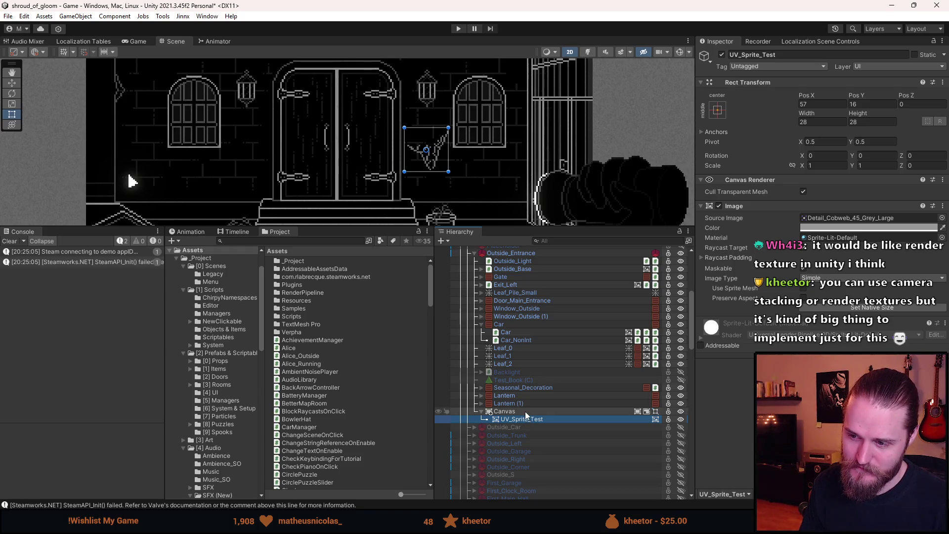
left_click(525, 411)
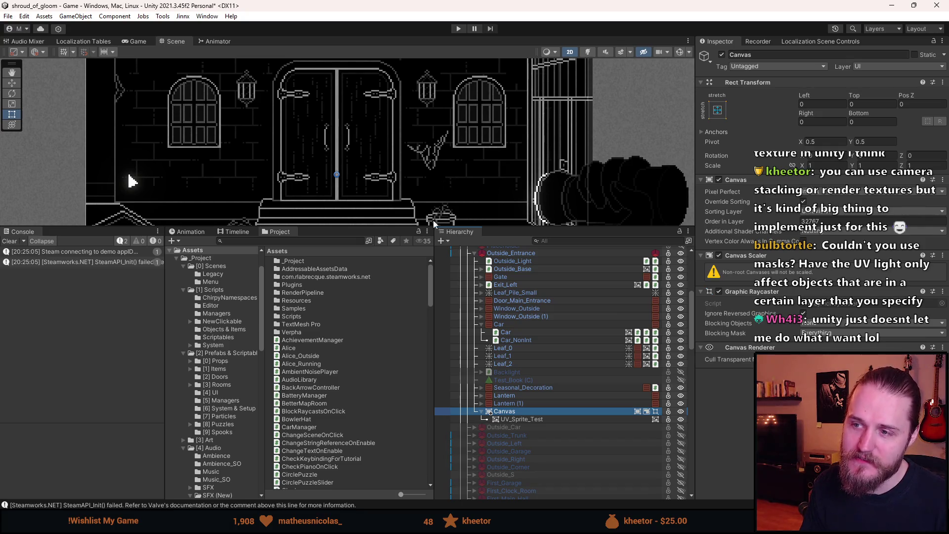
Step: Give the Scene view more height and zoom around the entrance
left_click_drag(397, 227, 397, 409)
scroll(491, 279, "up", 6)
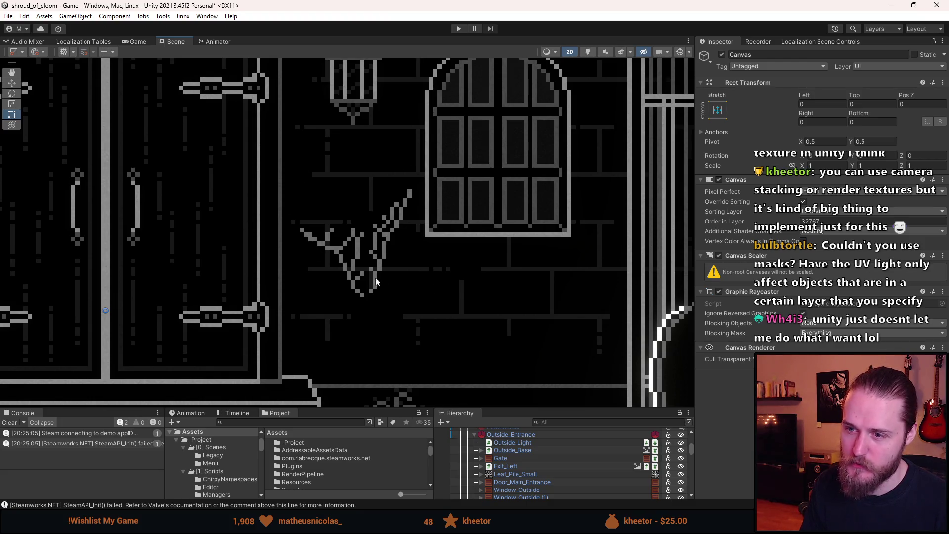
scroll(395, 247, "up", 2)
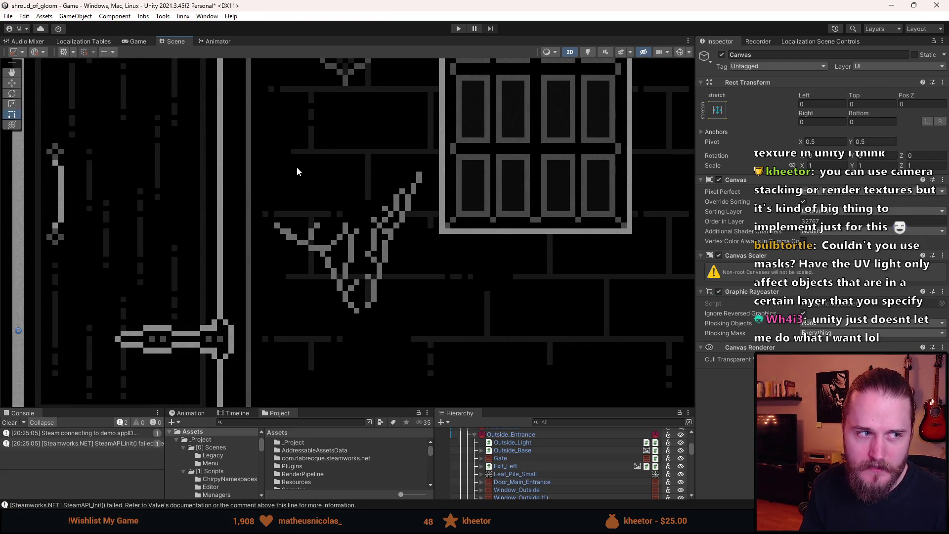
scroll(262, 257, "down", 5)
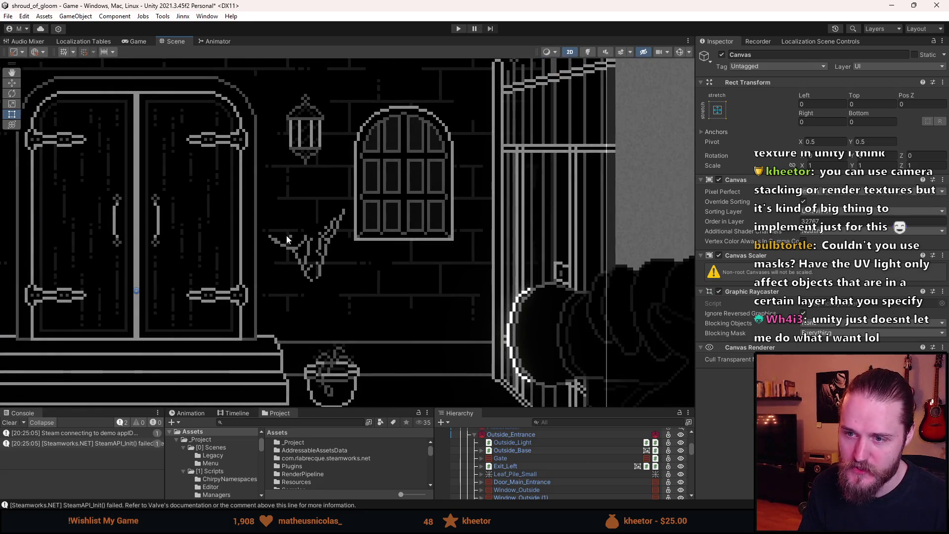
scroll(289, 285, "up", 3)
scroll(328, 289, "up", 3)
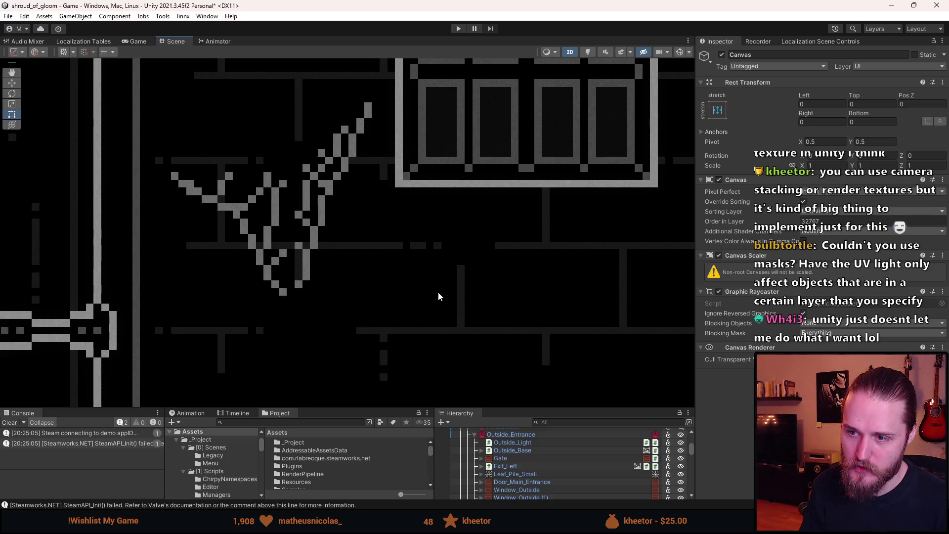
scroll(438, 292, "down", 5)
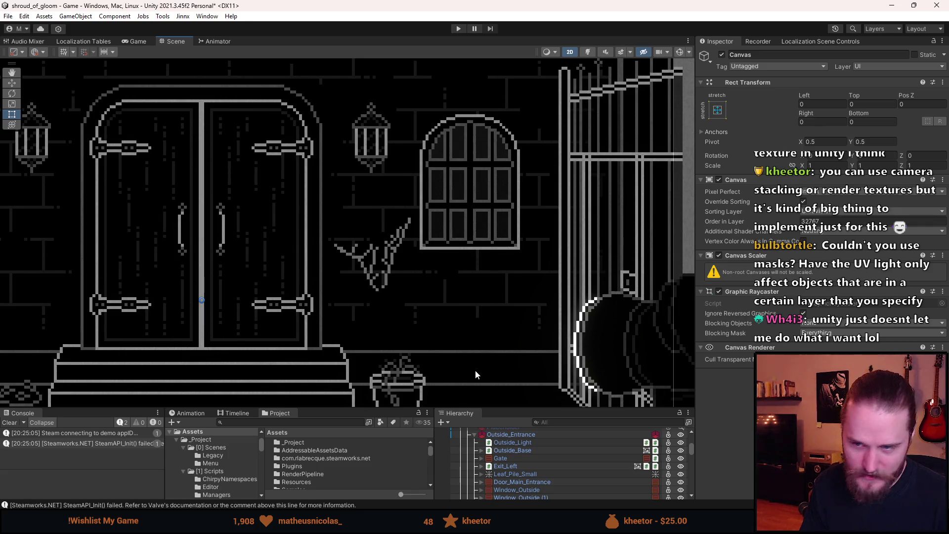
Step: Frame the doors, window and lamps, then enlarge the Hierarchy and Project panels
left_click_drag(475, 369, 349, 291)
scroll(348, 290, "up", 3)
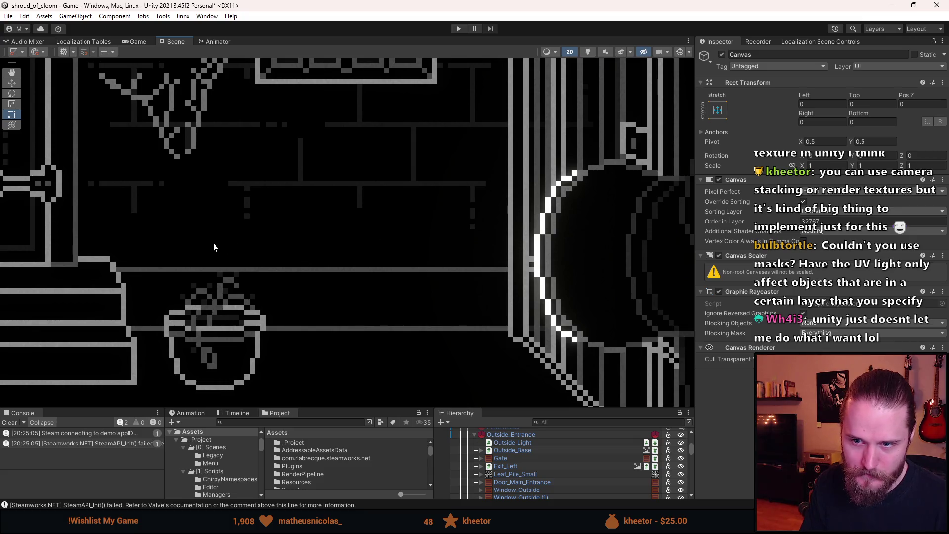
scroll(213, 246, "down", 5)
left_click_drag(318, 282, 359, 295)
scroll(359, 295, "down", 3)
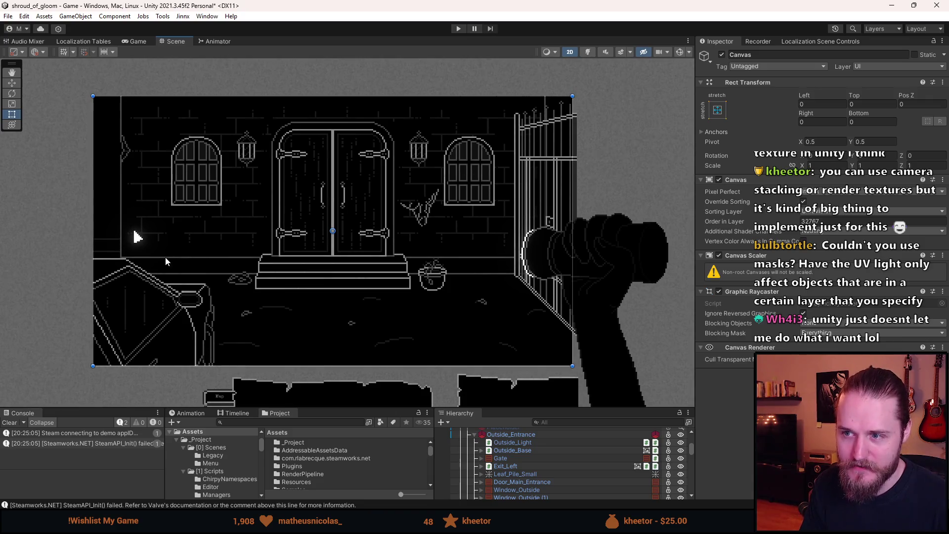
left_click_drag(524, 408, 527, 359)
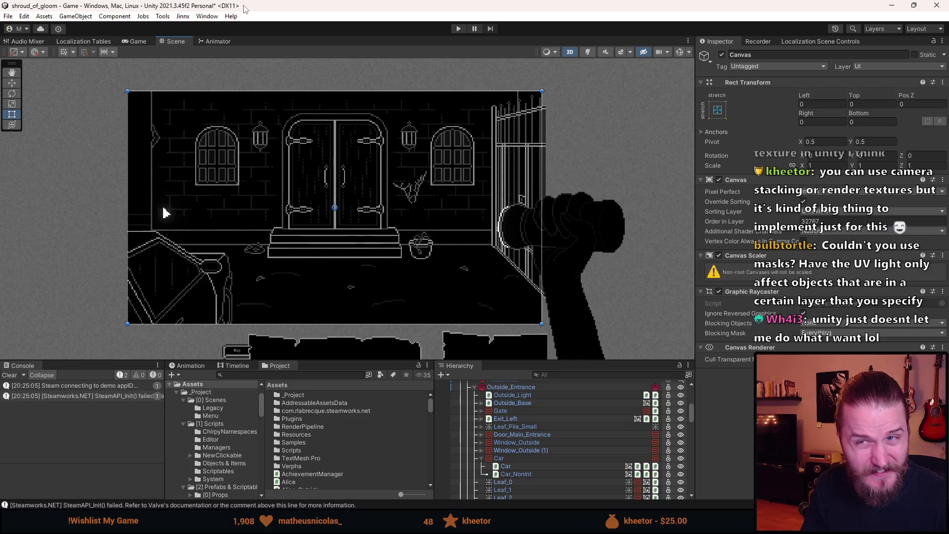
left_click_drag(563, 363, 564, 236)
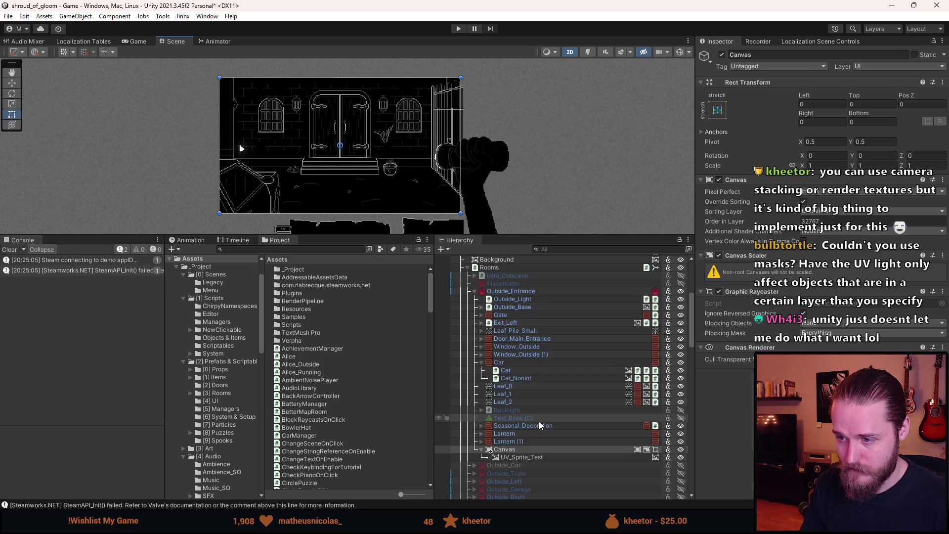
Step: Scroll the Hierarchy down to Cursor_Canvas > Cursor > Cursor_UV_Light
scroll(539, 422, "up", 3)
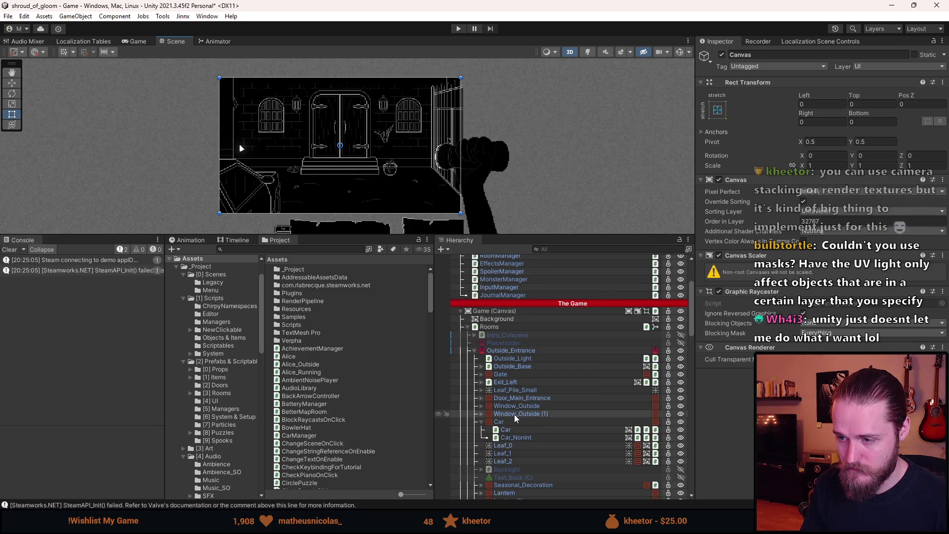
scroll(514, 417, "down", 5)
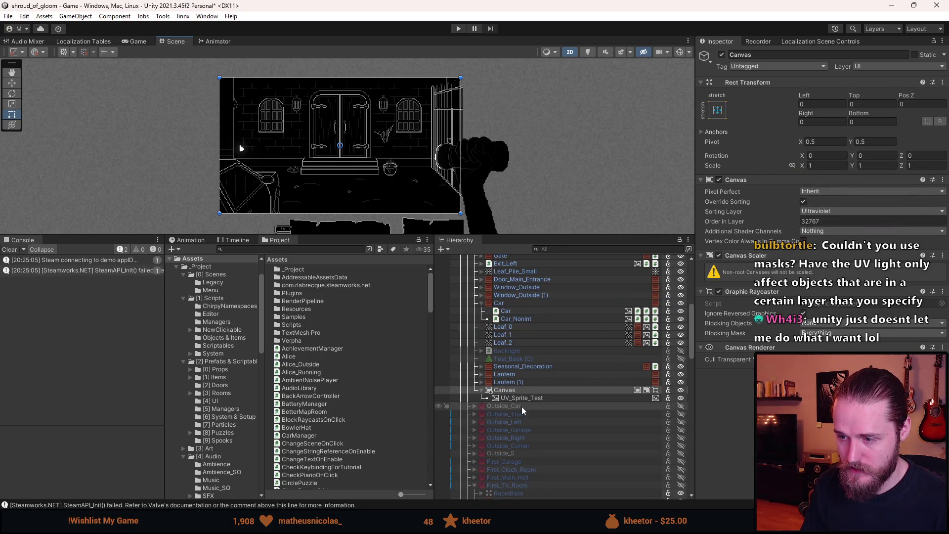
scroll(522, 400, "down", 6)
scroll(522, 400, "down", 10)
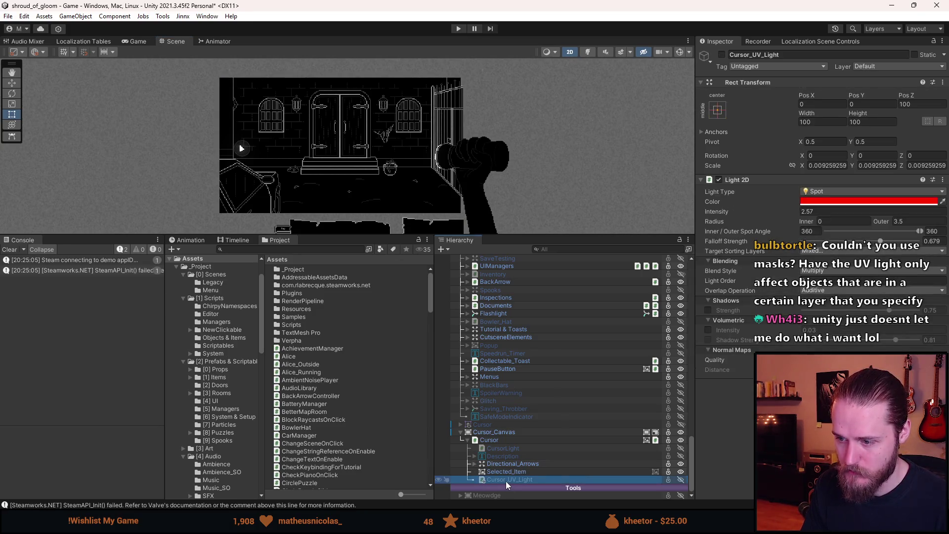
Step: Look over the white CursorLight's light settings in the Inspector
mouse_move(502, 448)
left_mouse_down()
mouse_move(510, 480)
mouse_move(509, 448)
left_mouse_up()
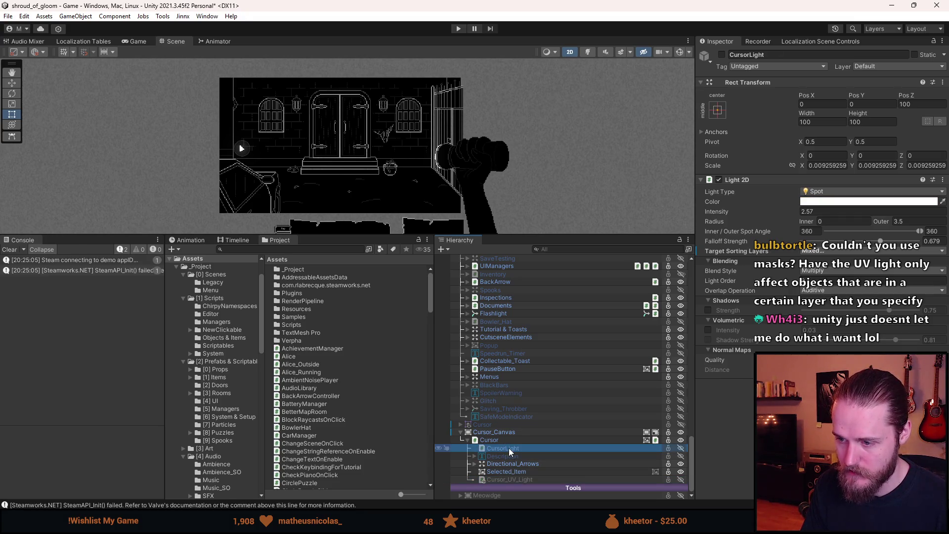
scroll(510, 449, "up", 8)
scroll(509, 450, "up", 10)
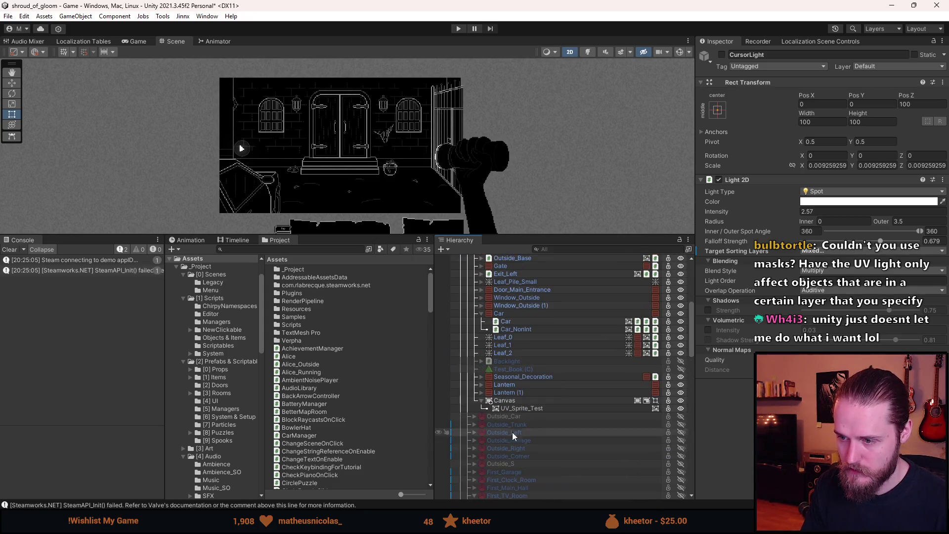
scroll(509, 408, "up", 3)
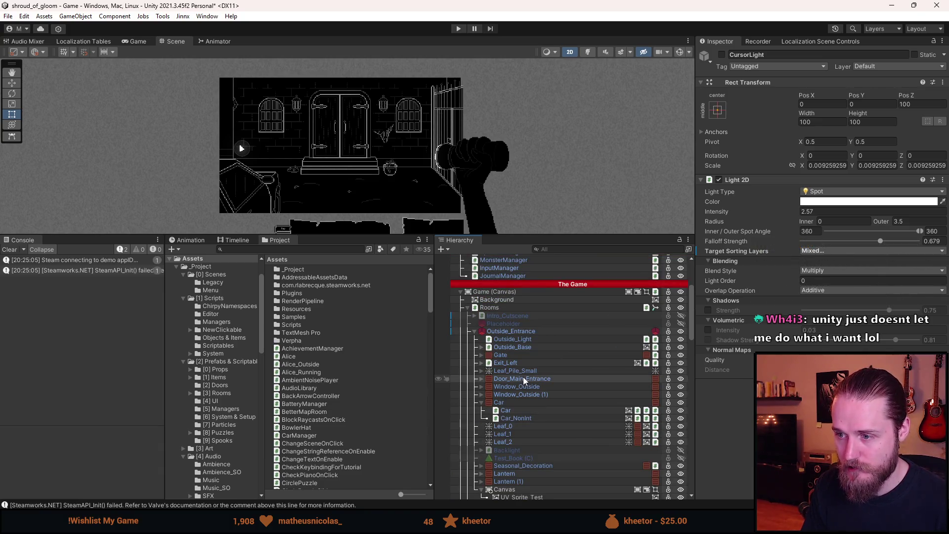
scroll(523, 377, "down", 5)
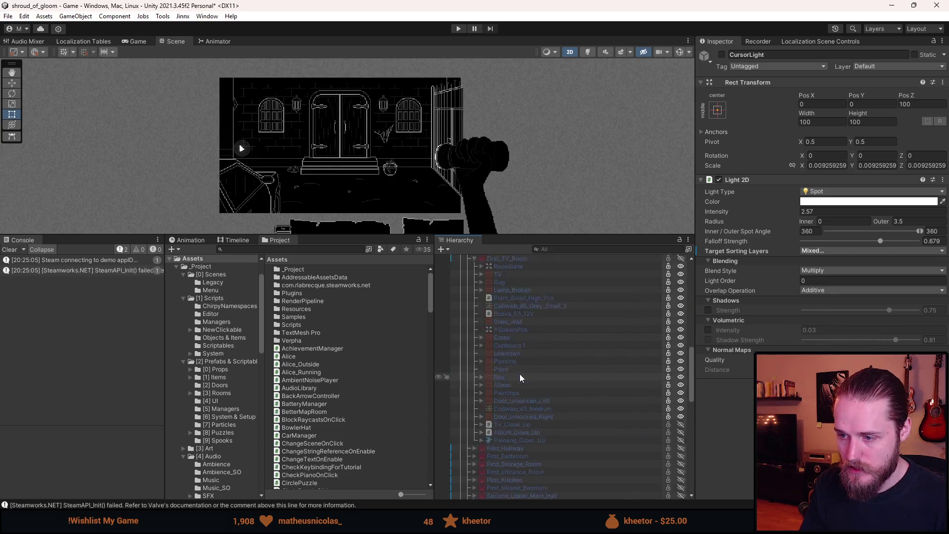
scroll(449, 129, "up", 3)
scroll(535, 420, "down", 3)
scroll(536, 419, "up", 3)
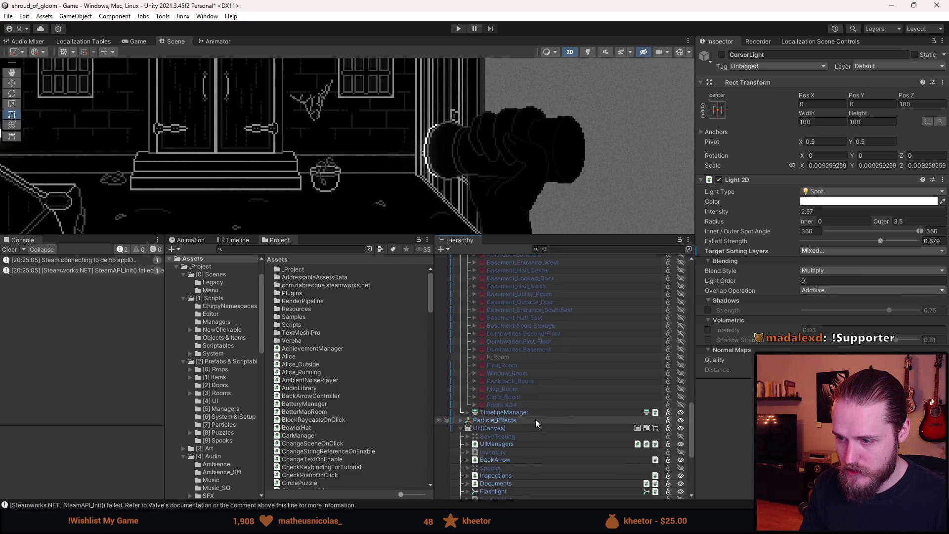
scroll(516, 409, "down", 10)
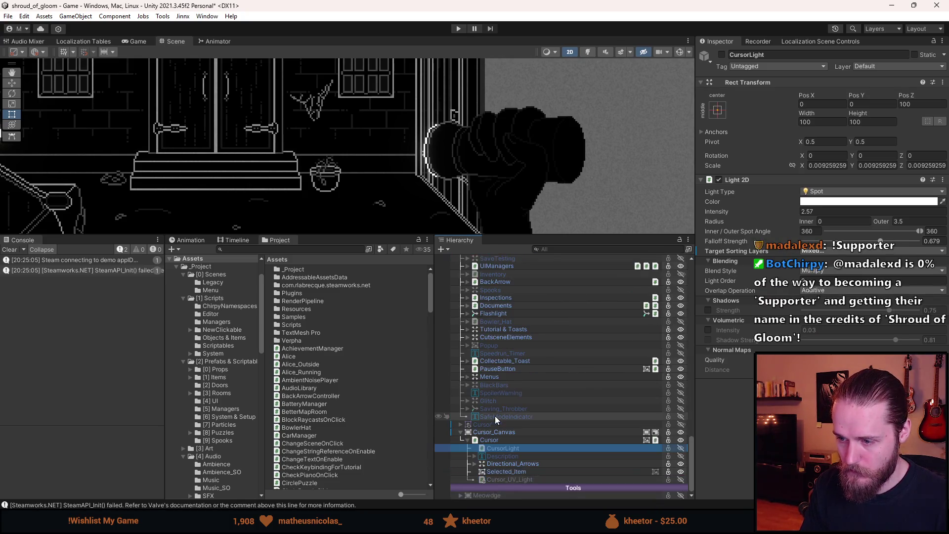
Step: Expand Flashlight > FlashlightObject and toggle the Front sprite off and back on
left_click(468, 315, "alt")
left_click(509, 345)
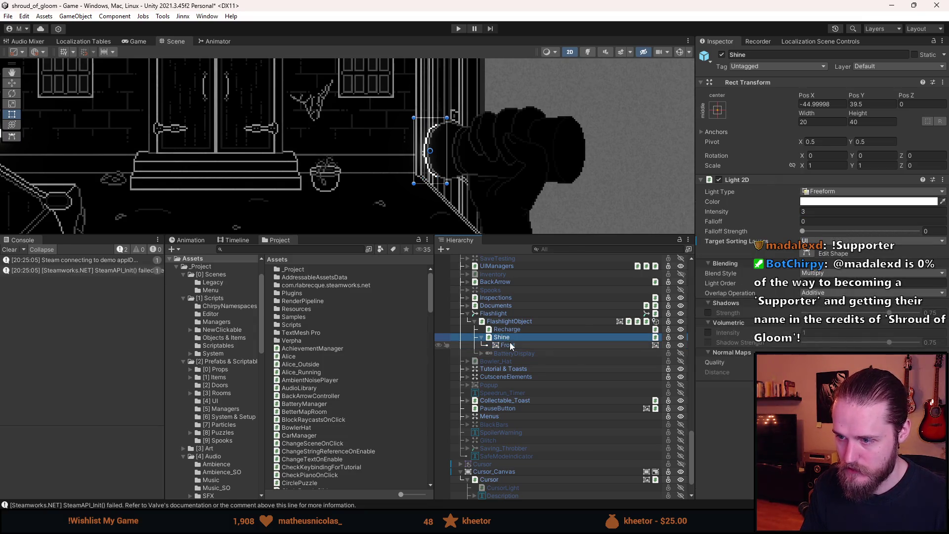
left_click(723, 55)
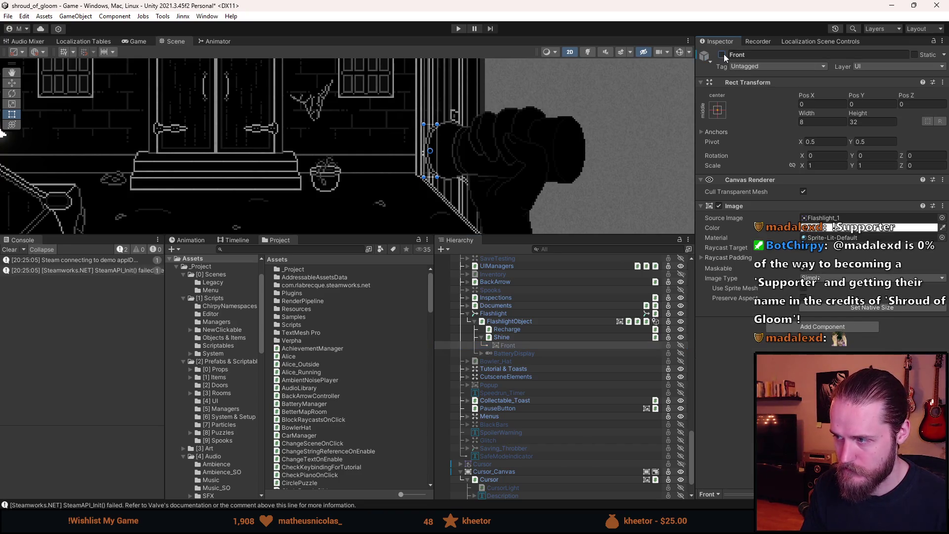
left_click(724, 55)
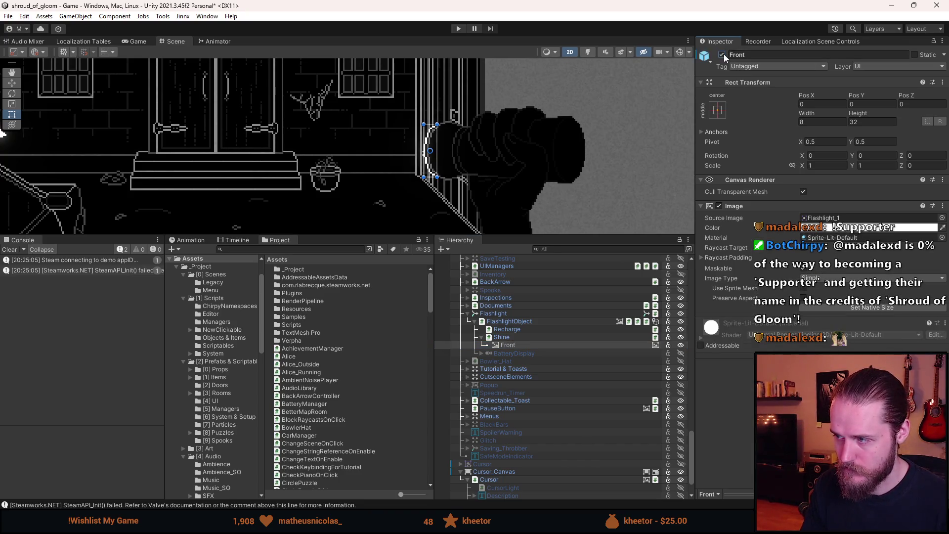
Step: Select Shine, switch its light off and on twice, and collapse its children
left_click(517, 338)
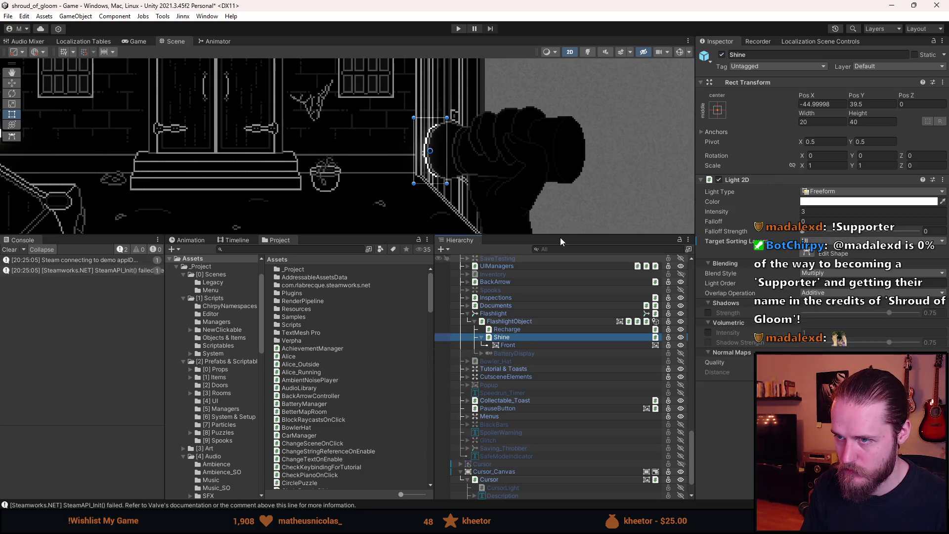
left_click(722, 55)
left_click(721, 55)
left_click(722, 56)
left_click(722, 56)
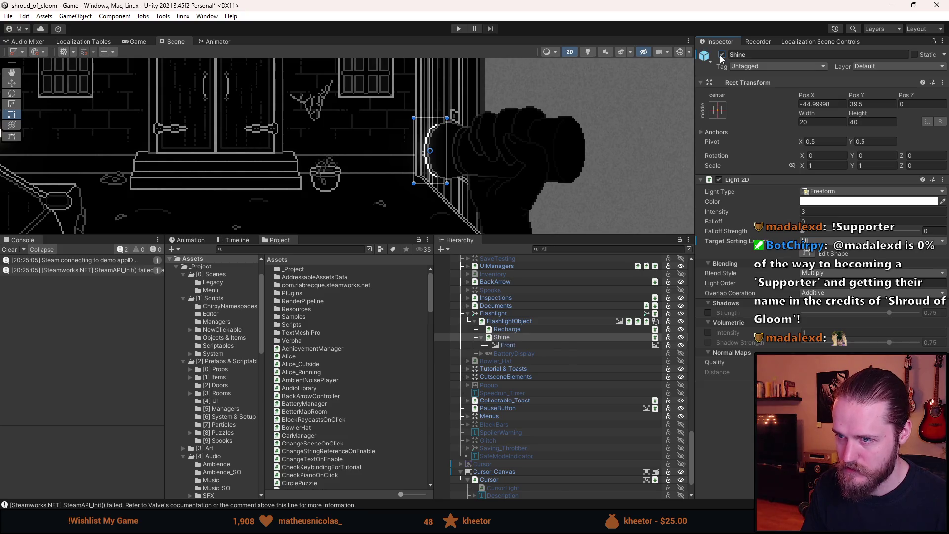
left_click(481, 337)
Step: Duplicate the Shine light and rename the copy UV_Shine
key("ctrl+d")
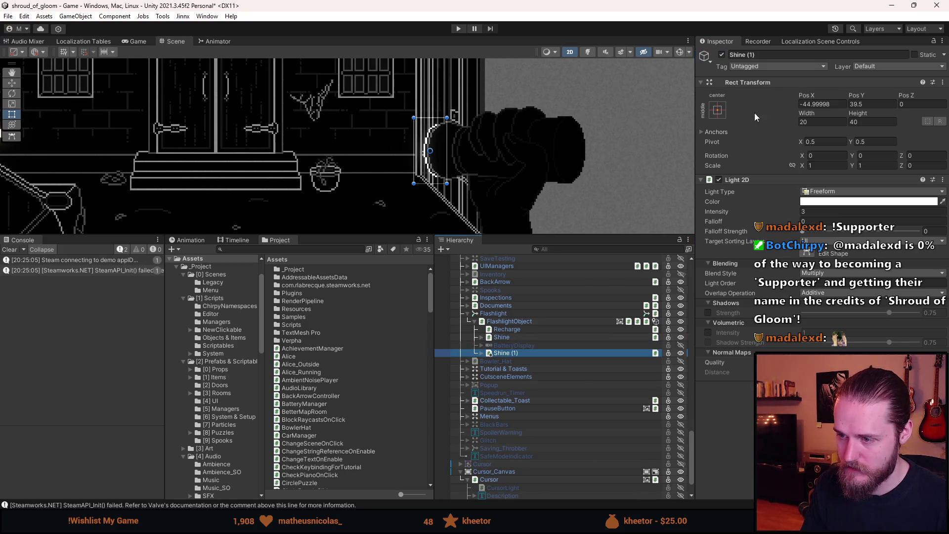
left_click(766, 55)
key("BackSpace")
type("V_")
key("Return")
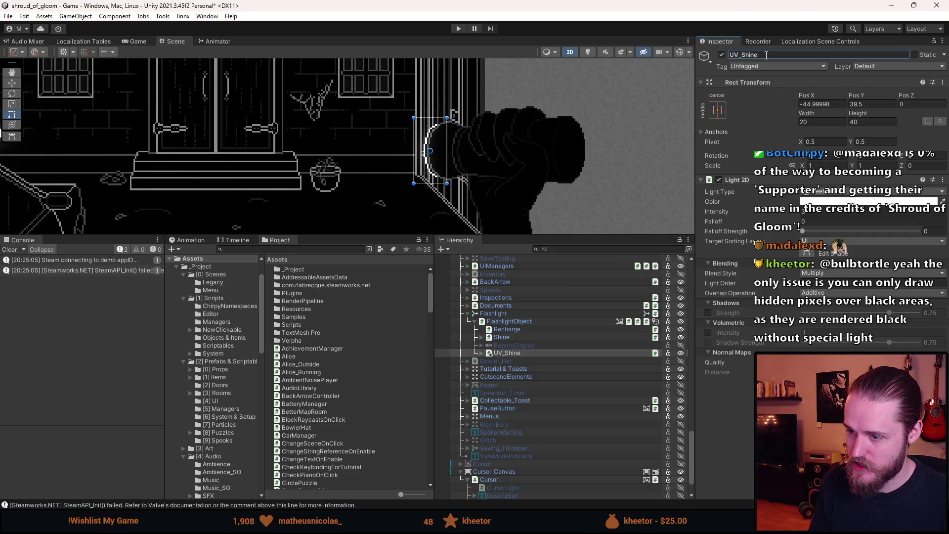
Step: Set UV_Shine's Light 2D colour to red and preview the scene with lighting
left_click(883, 207)
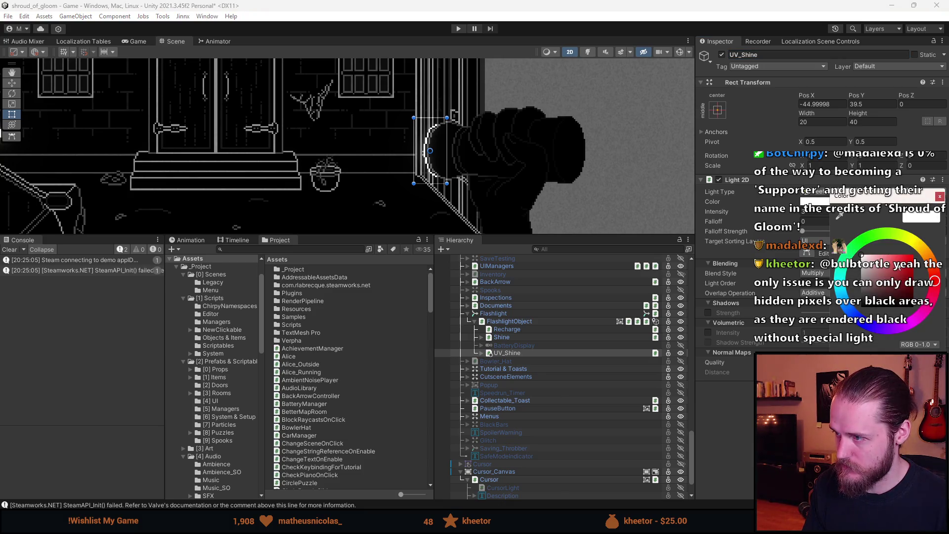
left_click(913, 255)
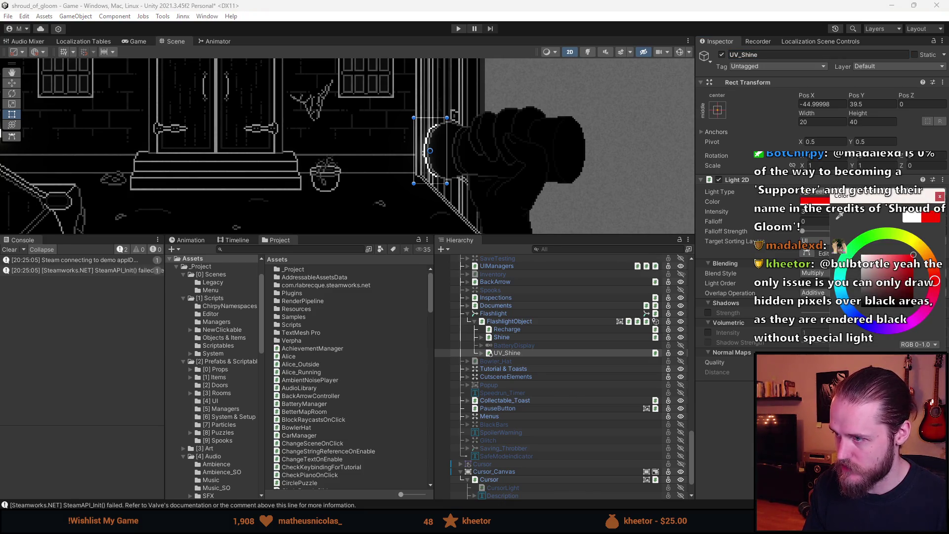
left_click(940, 197)
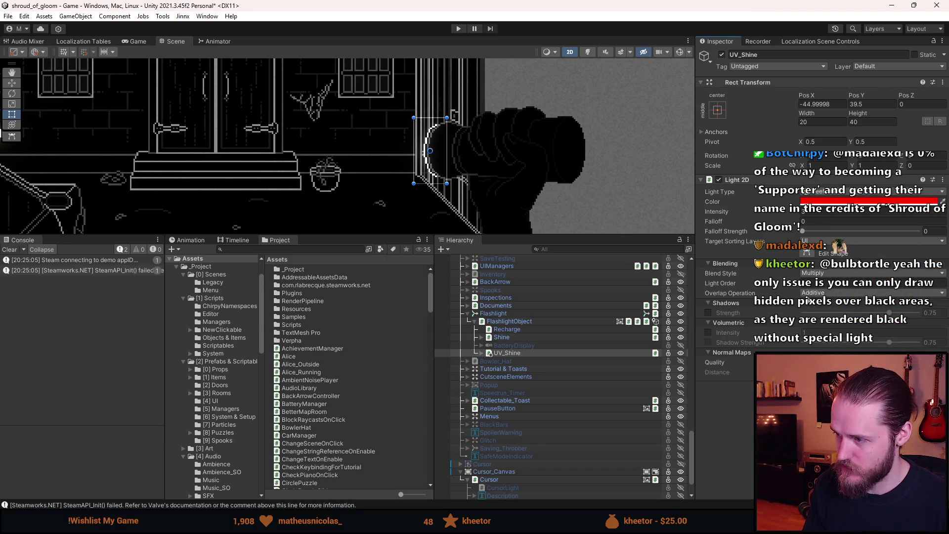
scroll(581, 381, "up", 3)
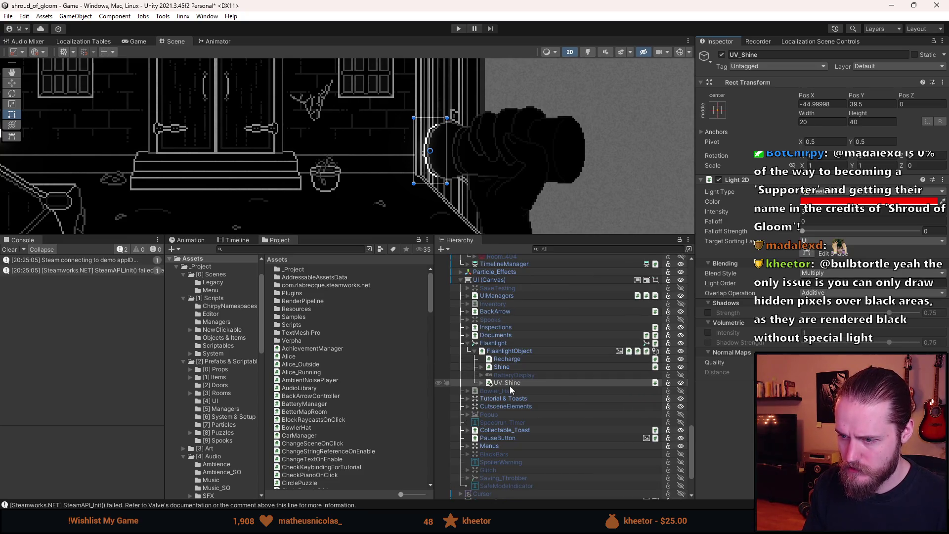
mouse_move(509, 384)
left_mouse_down()
mouse_move(566, 41)
mouse_move(588, 53)
left_mouse_up()
left_click(589, 52)
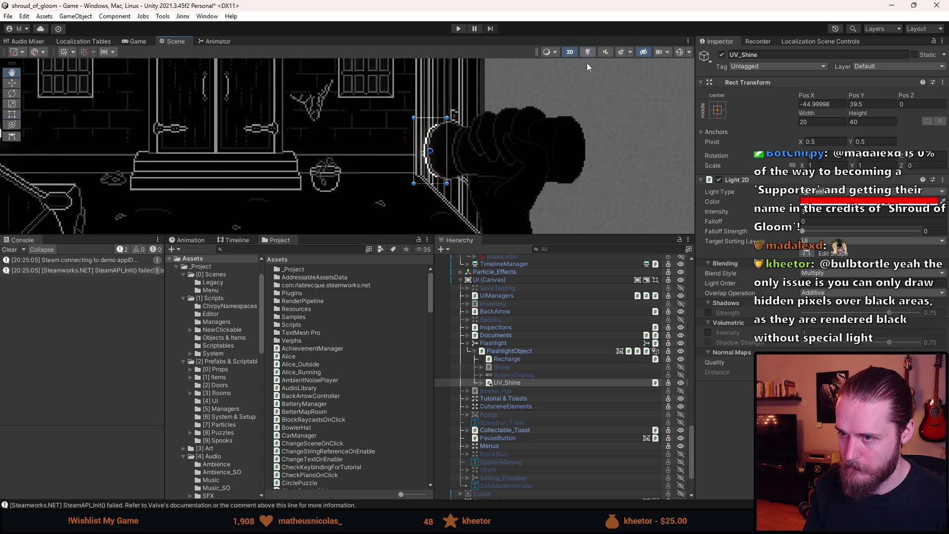
Step: Disable UV_Shine by default and save the scene
left_click(509, 383)
key("alt+shift+a")
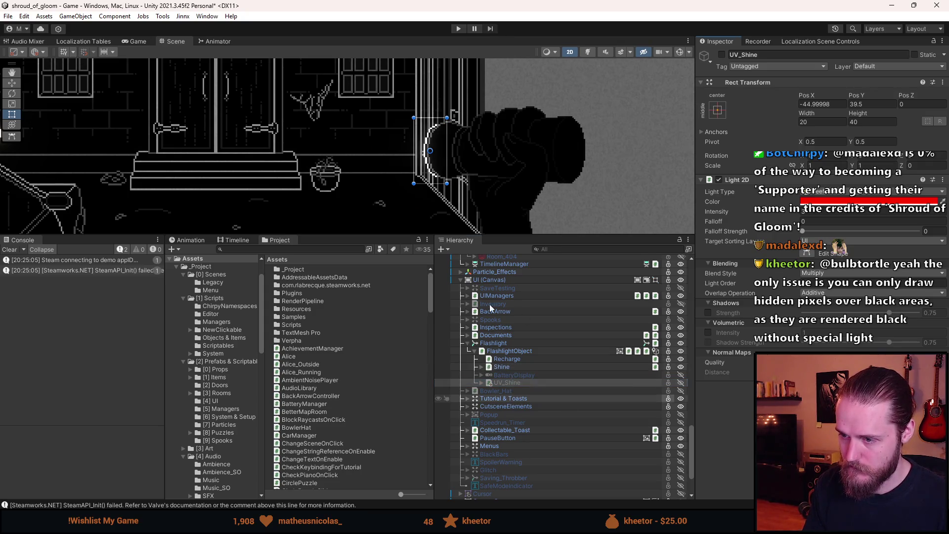
key("ctrl+s")
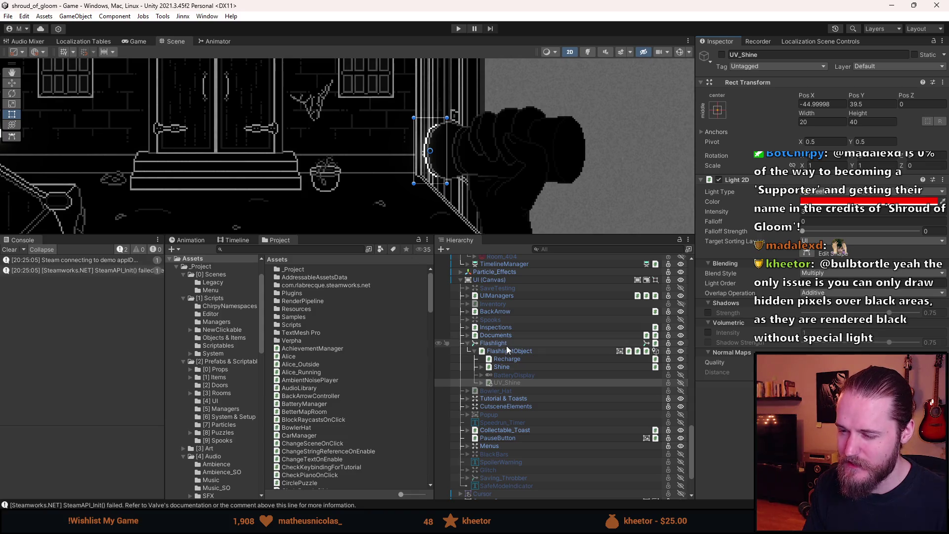
Step: Open FlashlightObject's Flashlight script in Visual Studio
left_click(507, 352)
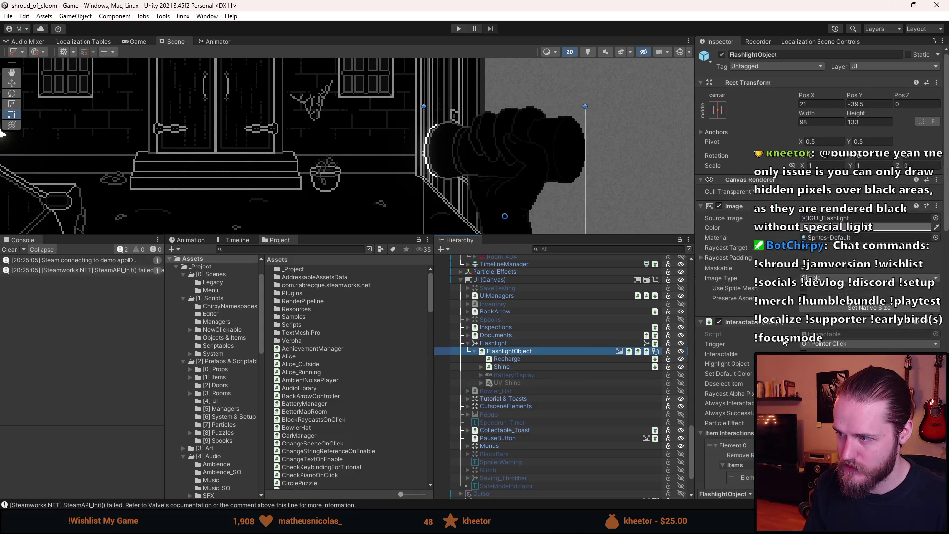
scroll(783, 341, "down", 5)
left_click(840, 403)
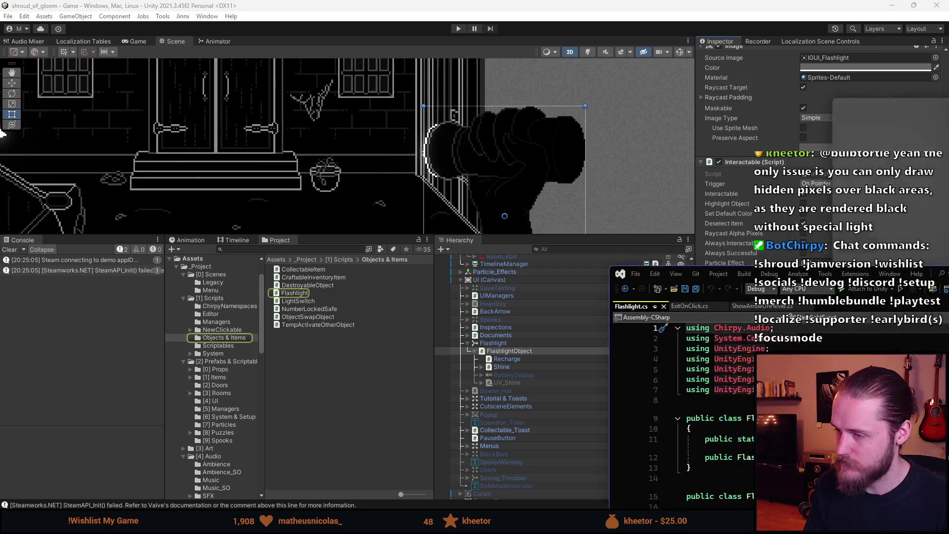
scroll(286, 330, "down", 8)
scroll(285, 331, "down", 5)
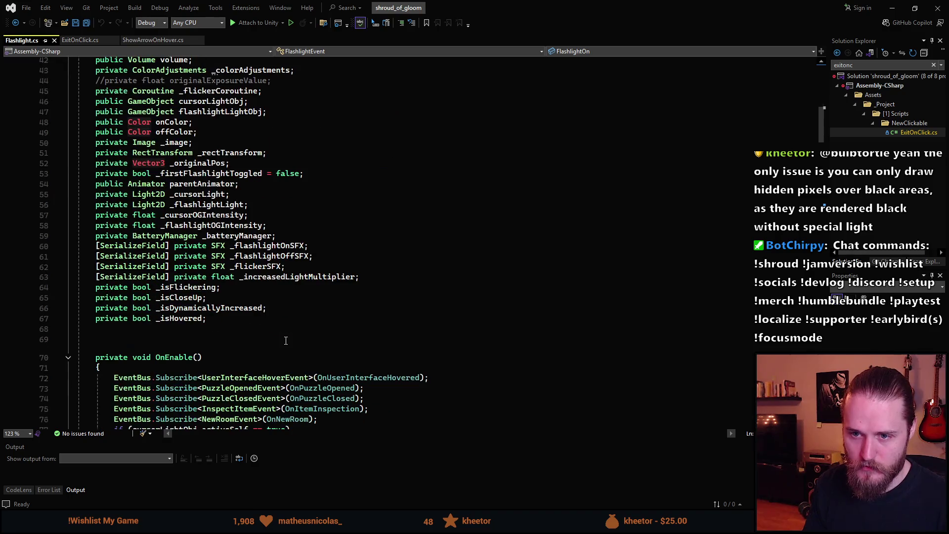
Step: Below flashlightLightObj, declare a serialized GameObject field _cursorUVLightObj using the sf snippet
left_click(201, 319)
scroll(208, 222, "up", 1)
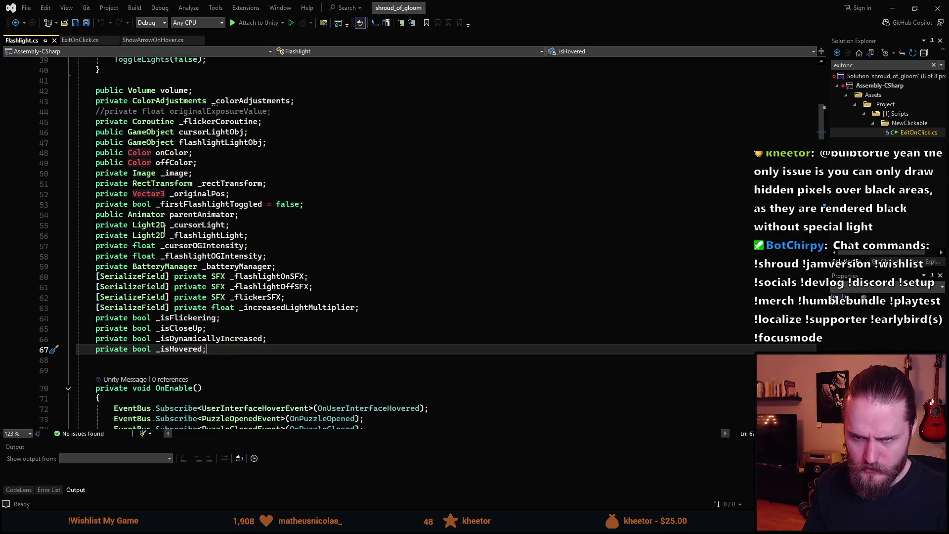
scroll(166, 233, "down", 1)
scroll(166, 232, "up", 1)
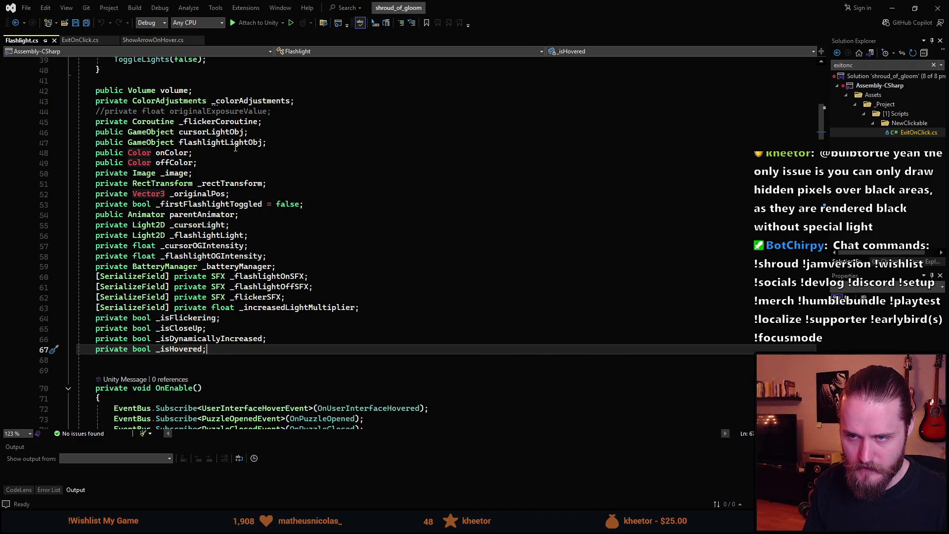
left_click(285, 143)
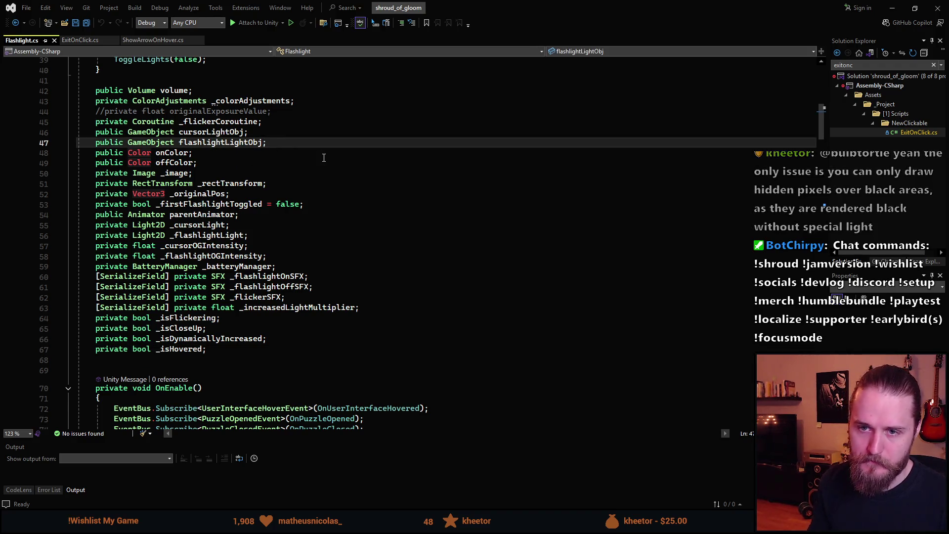
key("Return")
type("sfpr")
key("Tab")
type("GameOb")
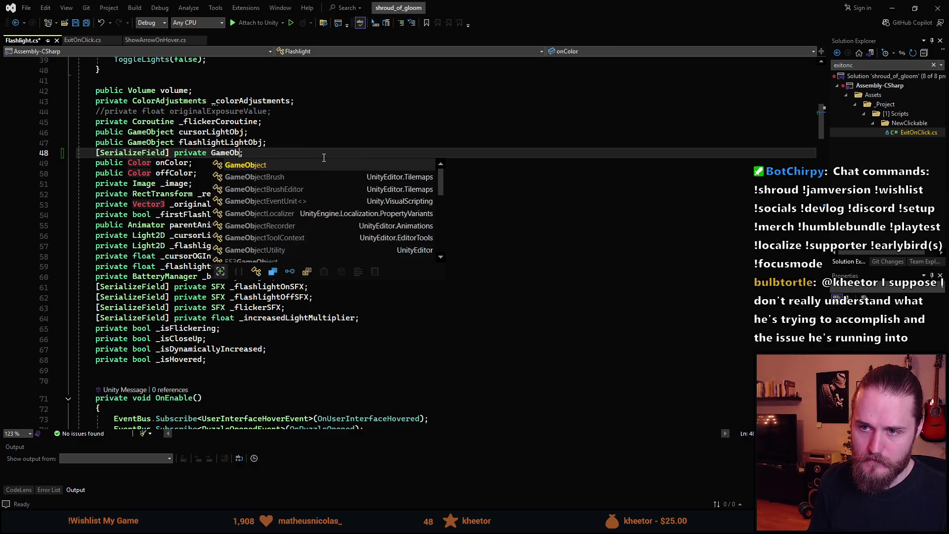
key("Tab")
type("_curs")
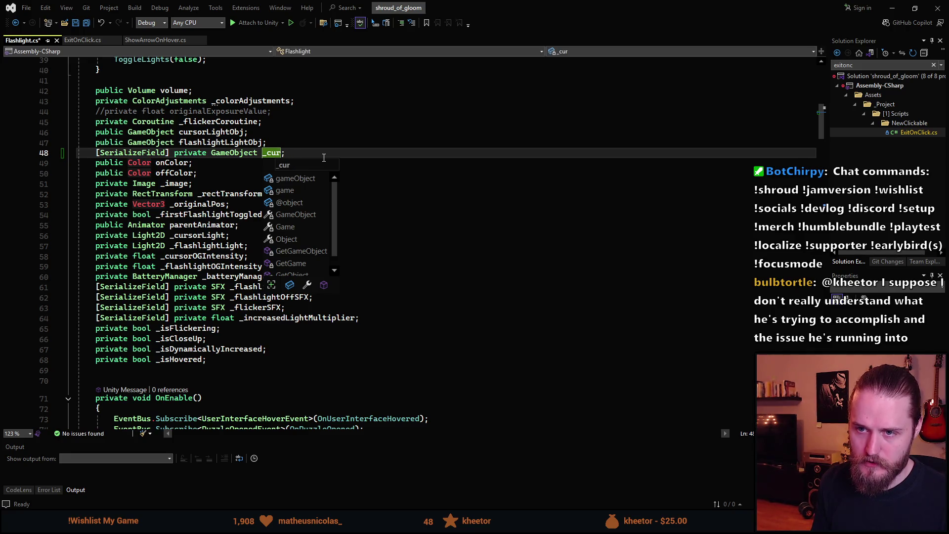
type("orUVLig")
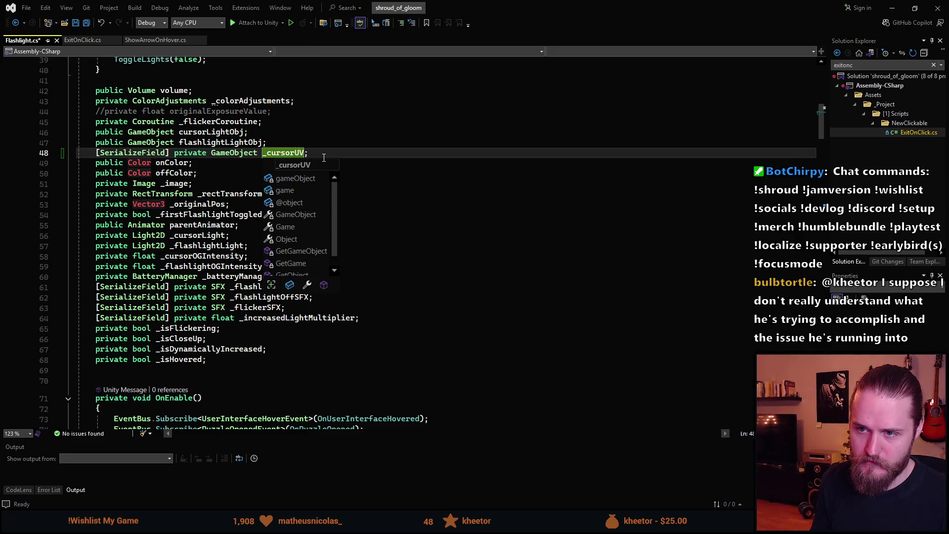
type("htObj")
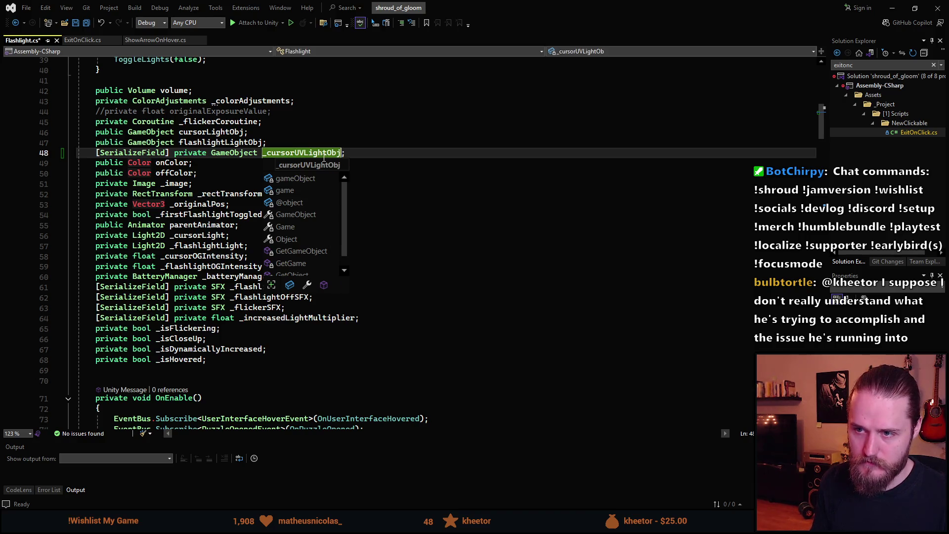
key("End")
Step: Duplicate that line as _flashlightUVLightObj and save Flashlight.cs
key("ctrl+d")
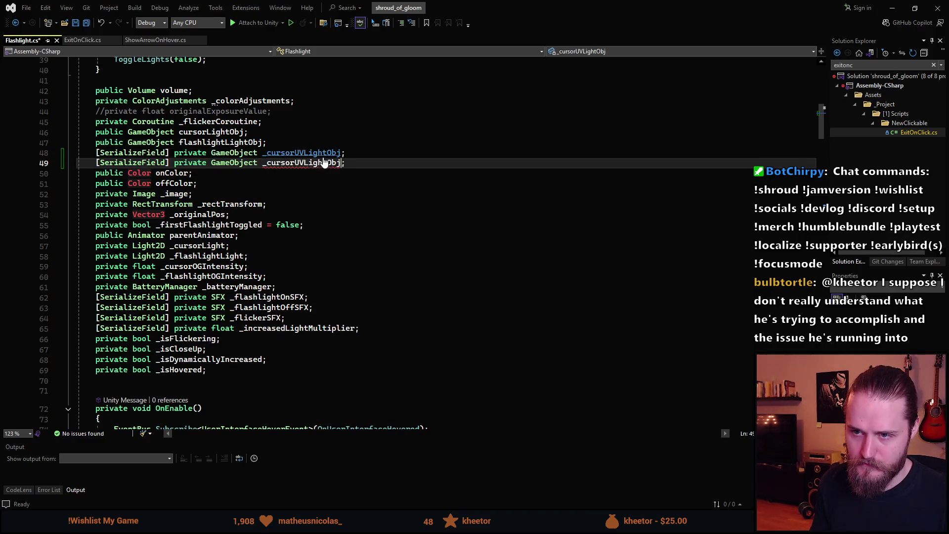
key("BackSpace")
key("BackSpace")
key("BackSpace")
key("Delete")
type("flashlight")
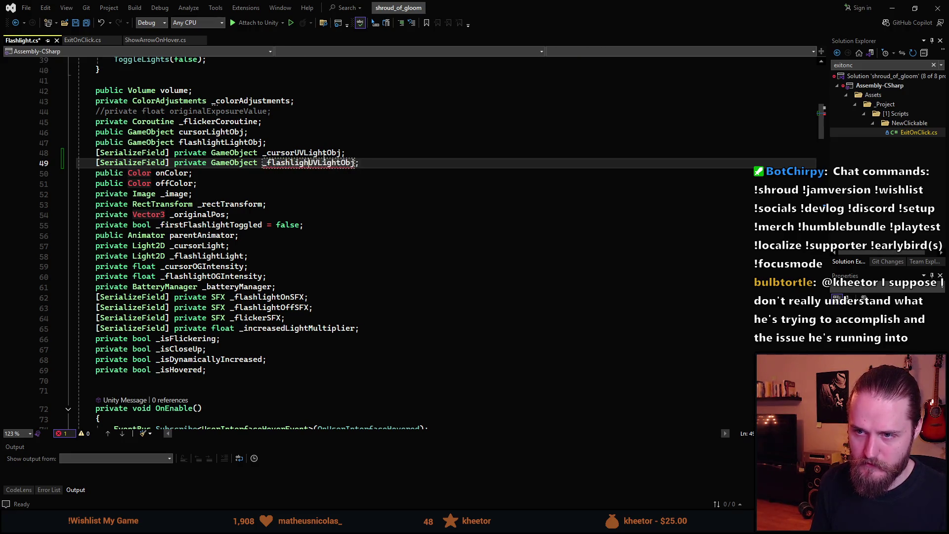
left_click(322, 191)
key("ctrl+s")
scroll(322, 191, "down", 20)
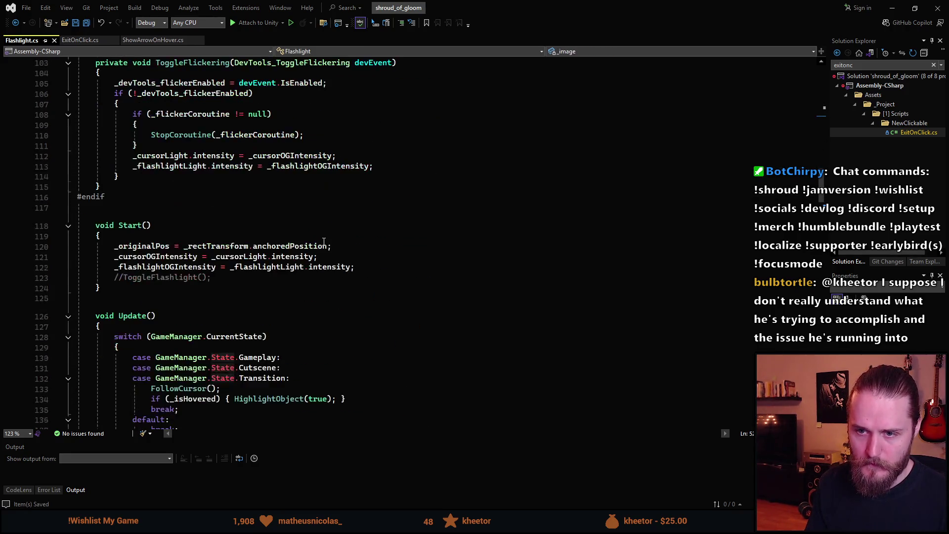
Step: Below OnPointerExit, add an empty private void SwitchFlashlightMode() method and begin a bool parameter
scroll(324, 241, "down", 8)
scroll(349, 279, "down", 9)
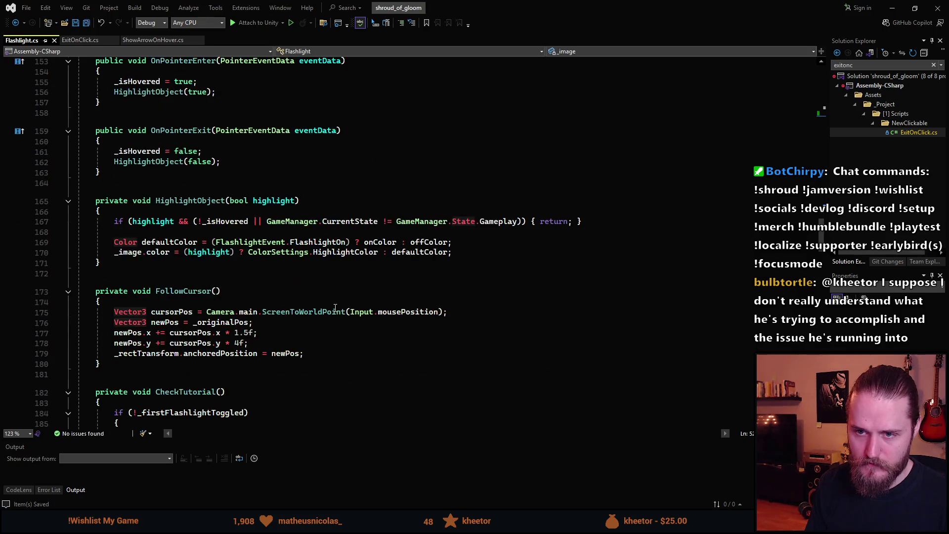
scroll(328, 308, "up", 15)
scroll(321, 314, "down", 5)
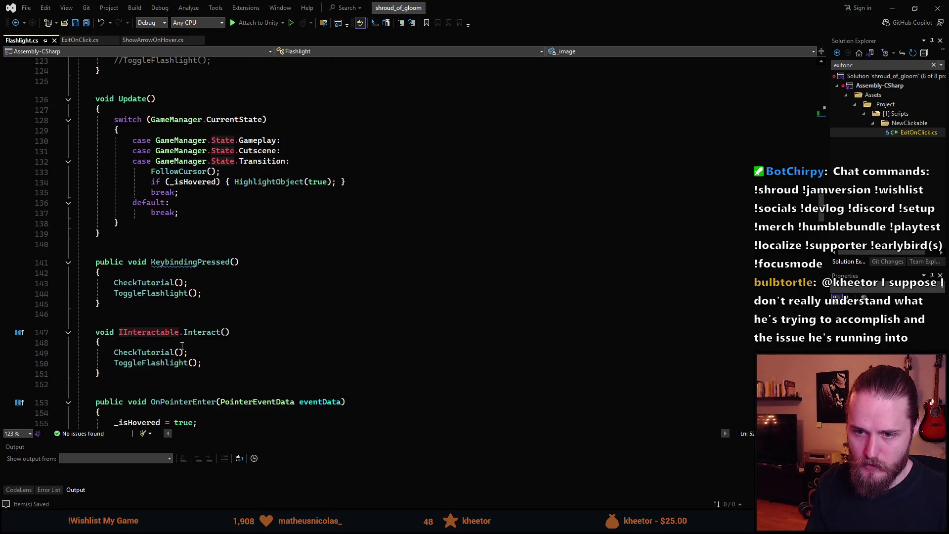
left_click(137, 239)
scroll(130, 287, "down", 7)
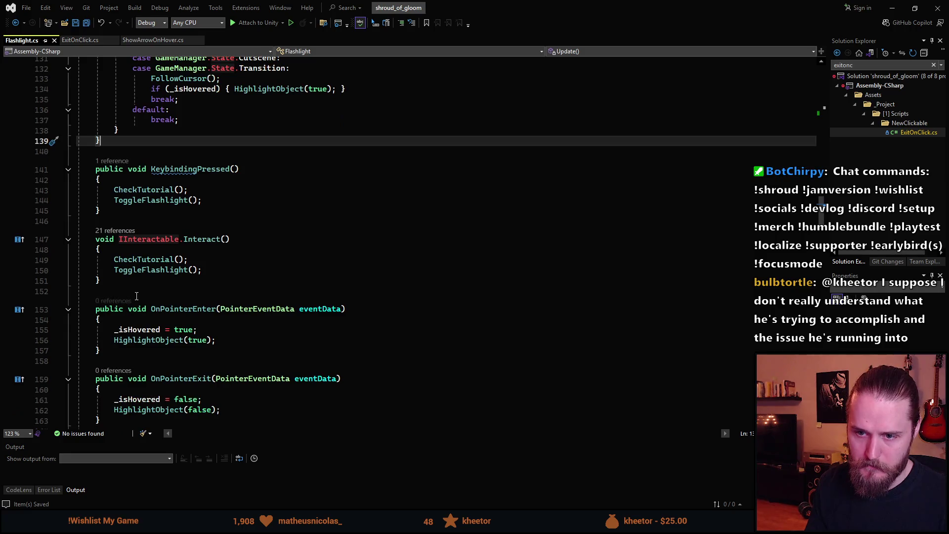
left_click(125, 268)
key("Return")
key("Return")
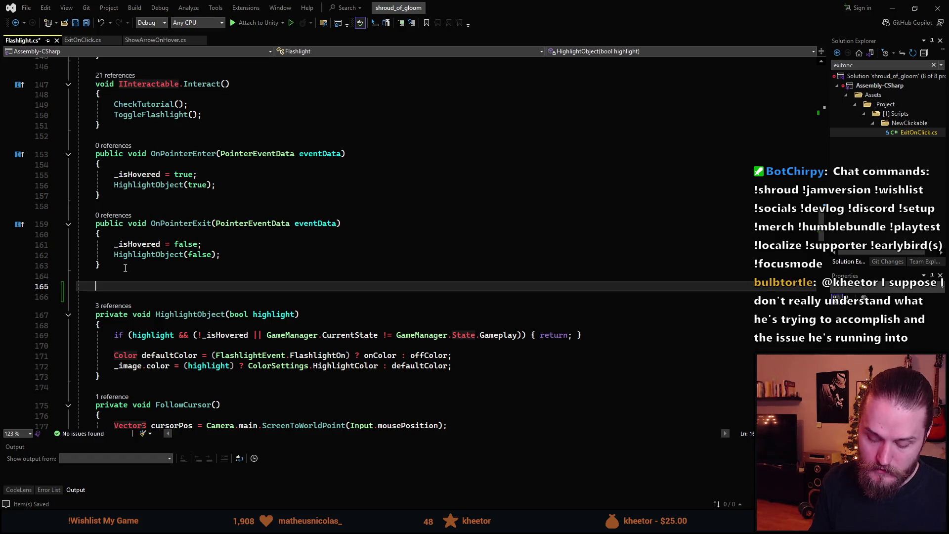
type("private void ")
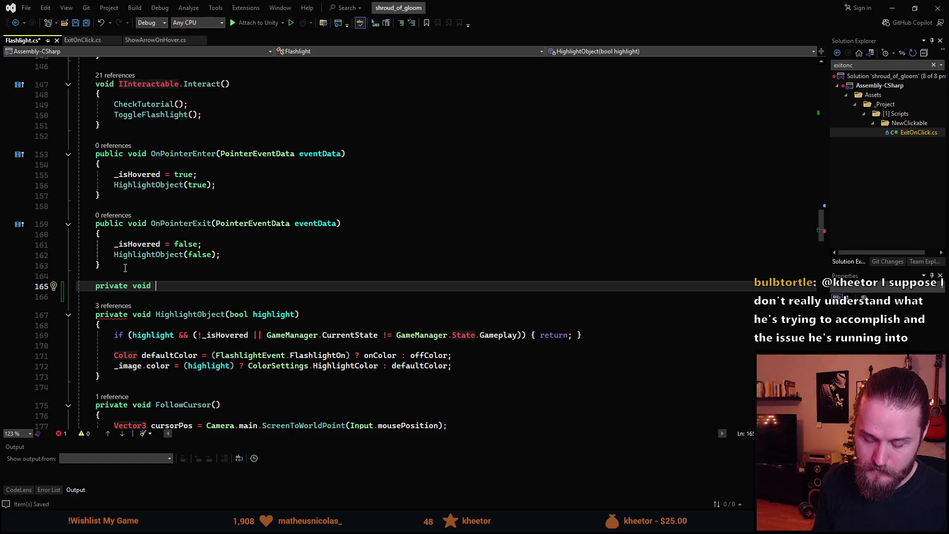
type("Switch")
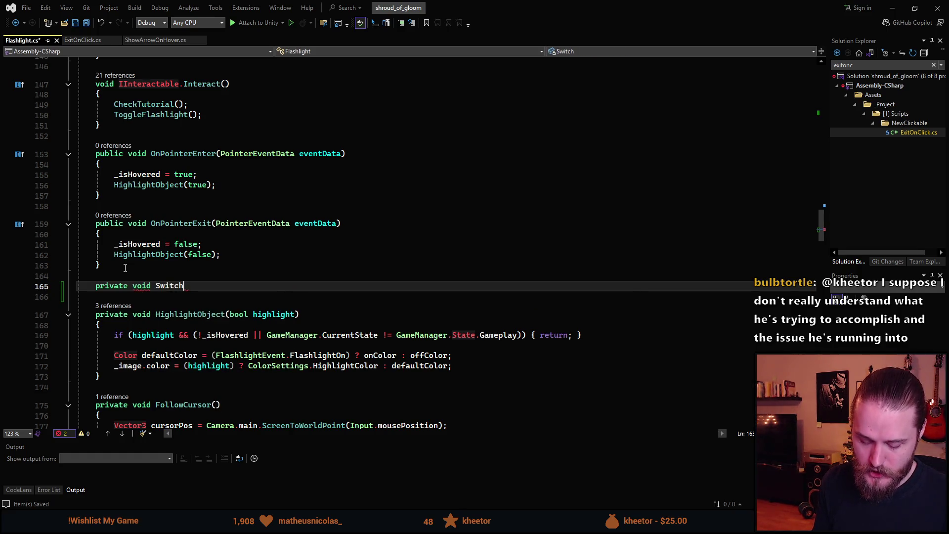
type("Flashli")
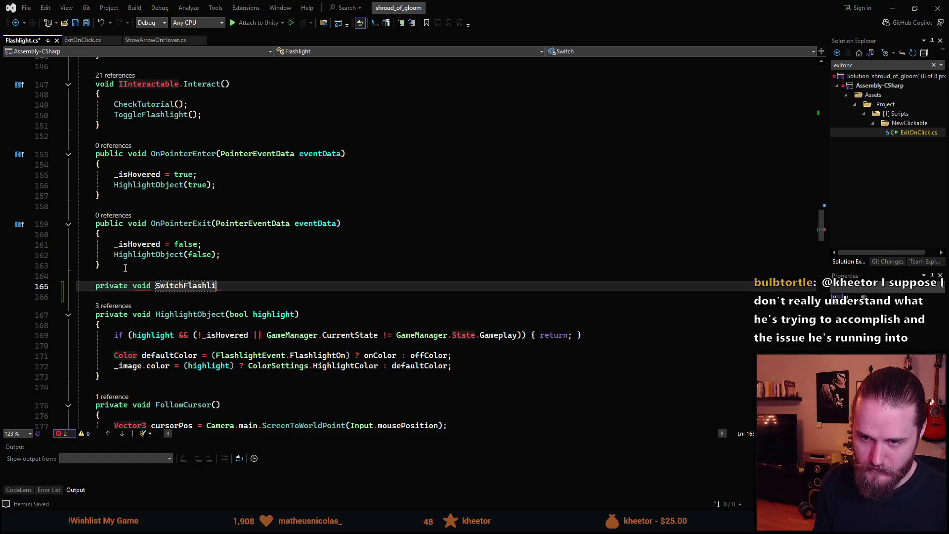
type("ghtMode()")
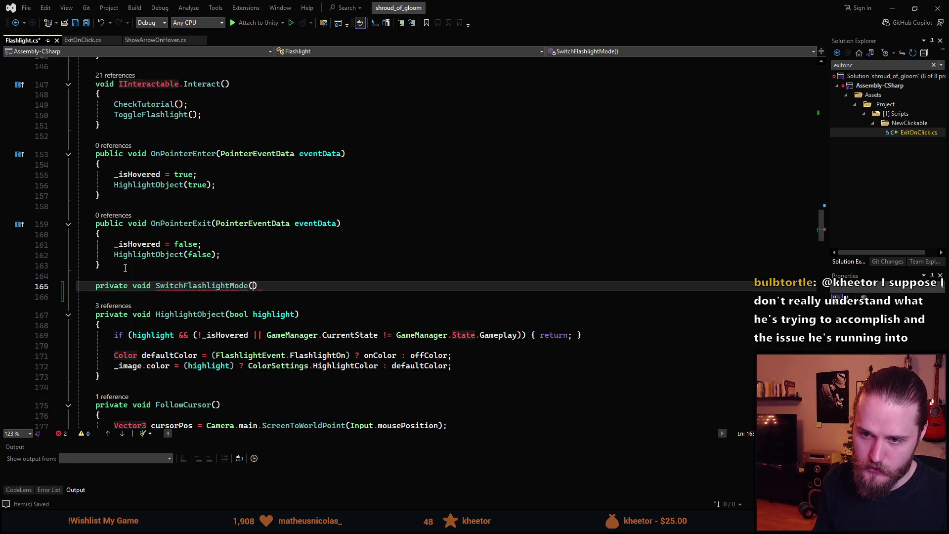
type("{")
key("Return")
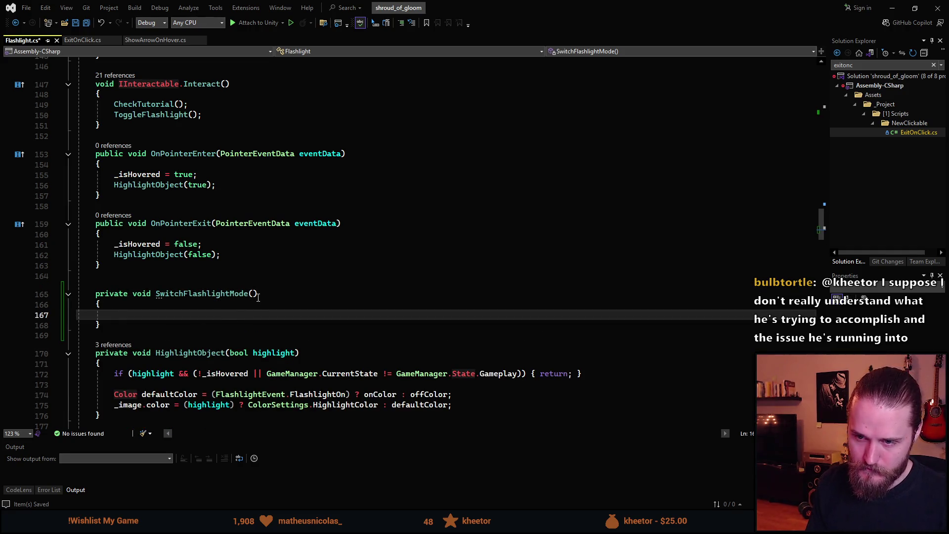
left_click(265, 297)
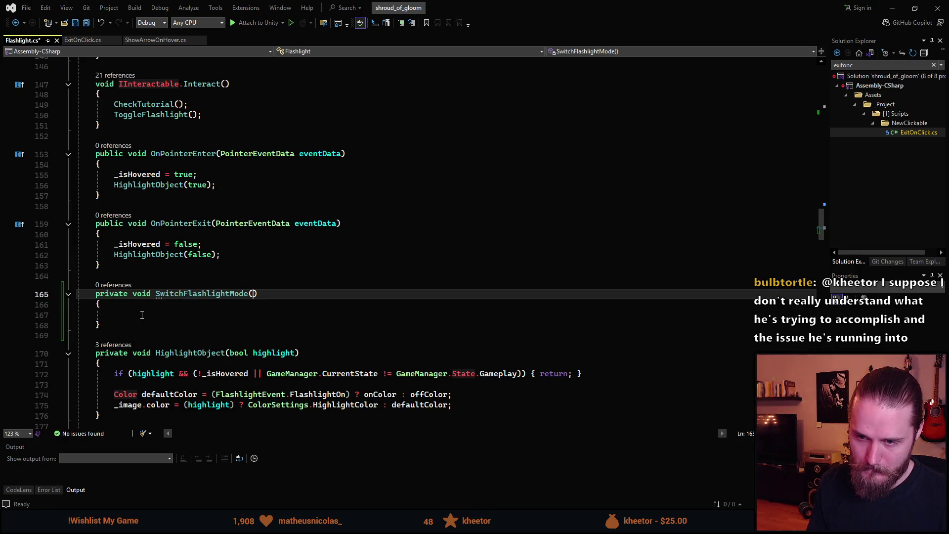
type("bool")
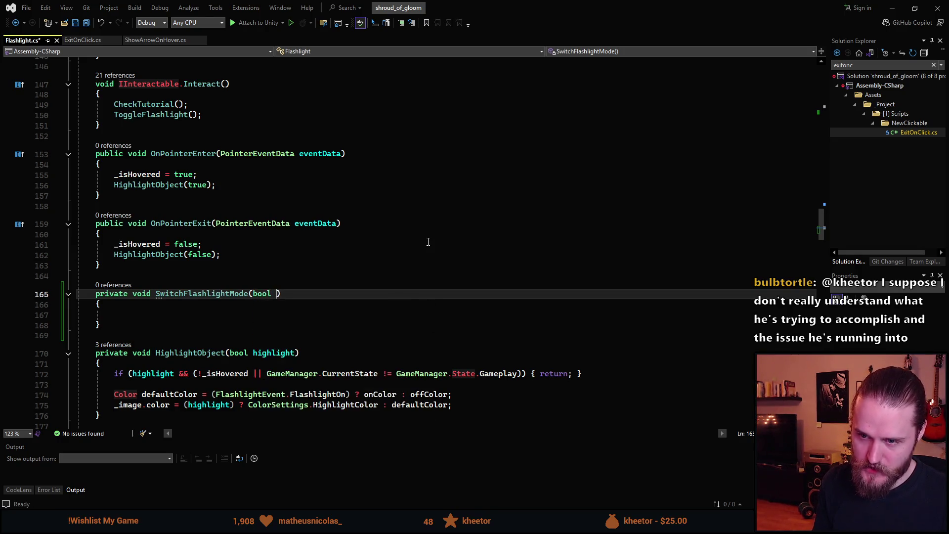
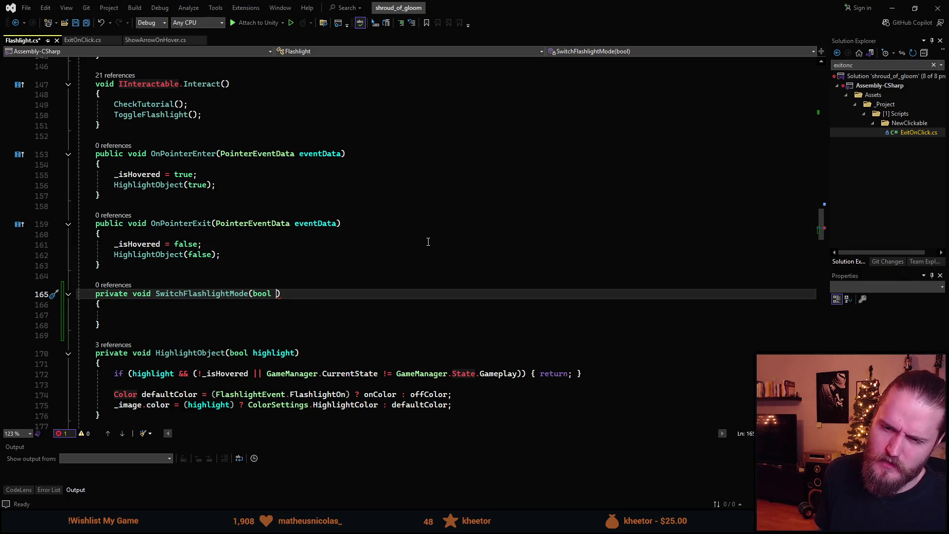
Step: Remove the bool parameter and rename SwitchFlashlightMode to ToggleFlashlightMode
key("BackSpace")
key("BackSpace")
key("BackSpace")
key("Left")
key("Left")
key("Left")
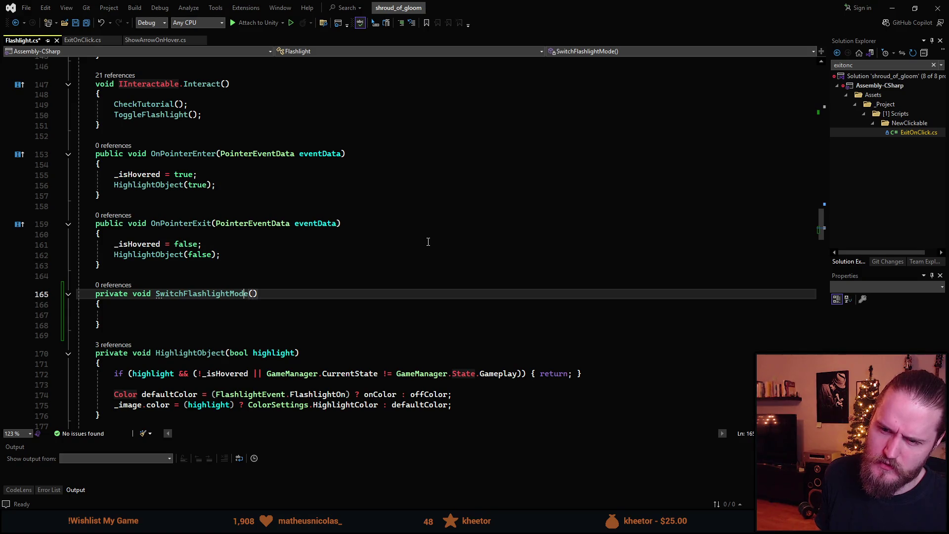
key("ctrl+r")
key("ctrl+r")
type("Toggle")
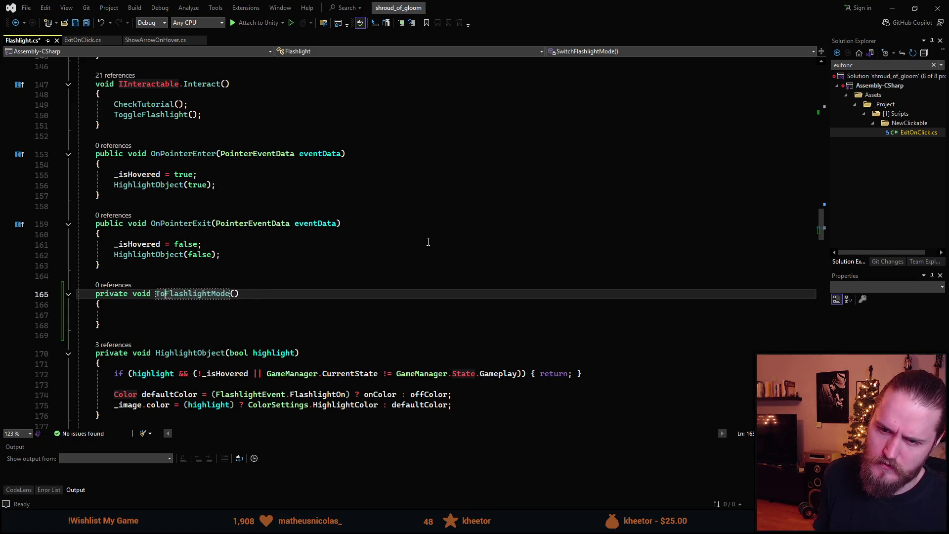
key("Return")
Step: Make the body's first line bool isUV = _cursorUVLightObj.activeSelf;
key("Down")
key("Down")
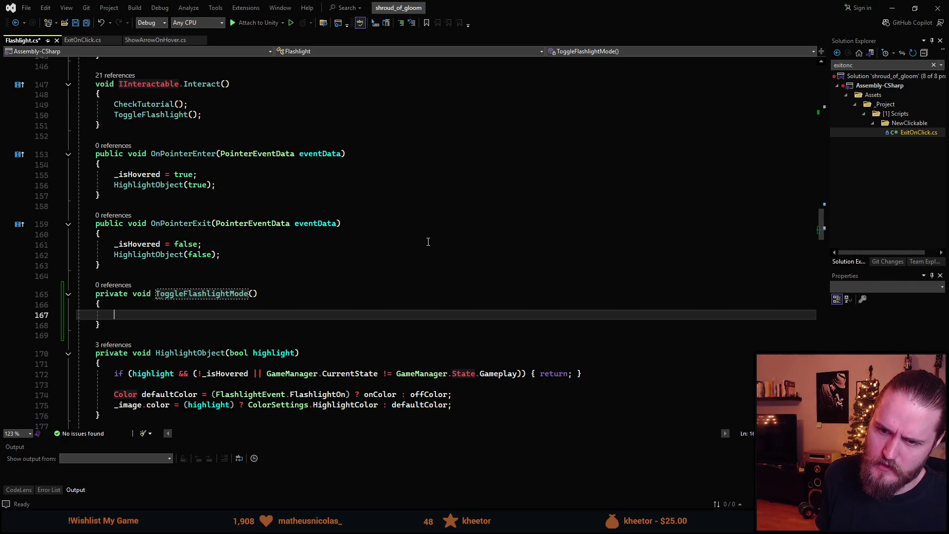
type("bool ")
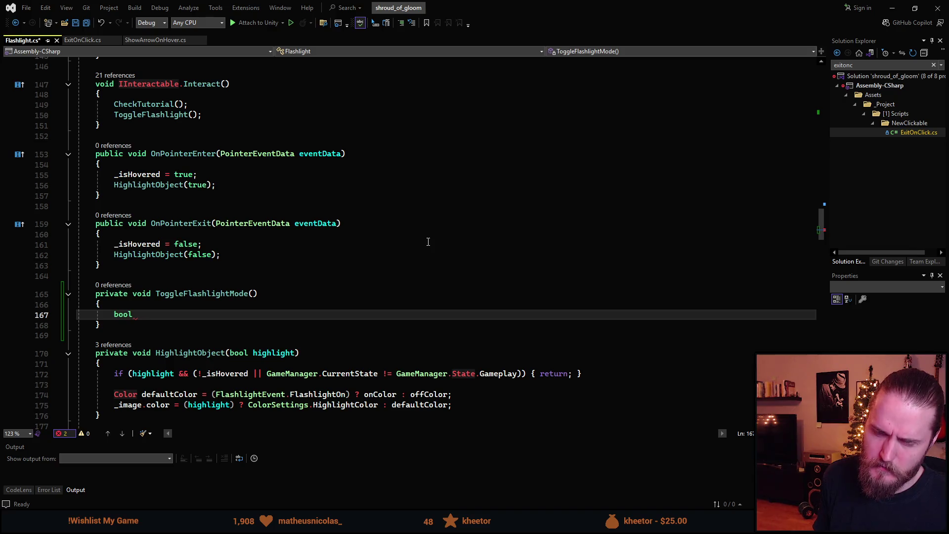
type("is")
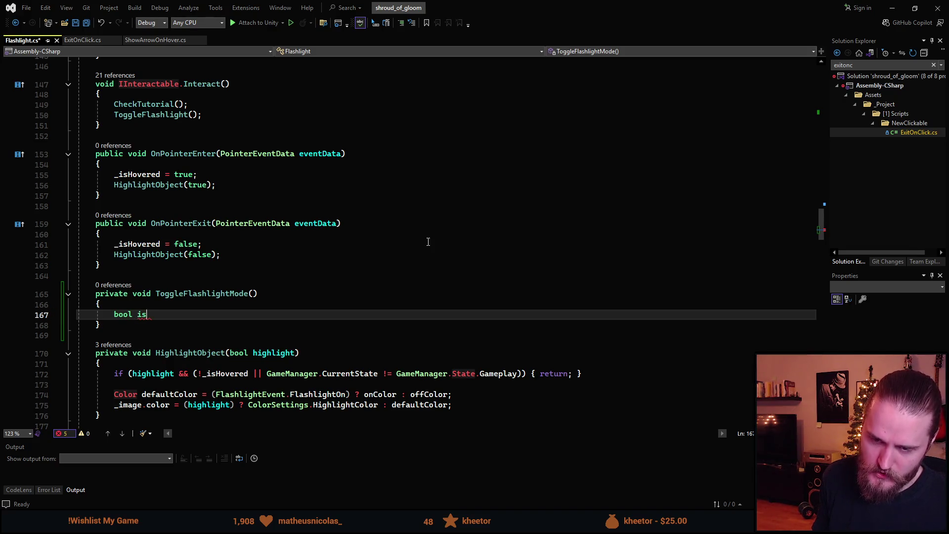
type("Currently")
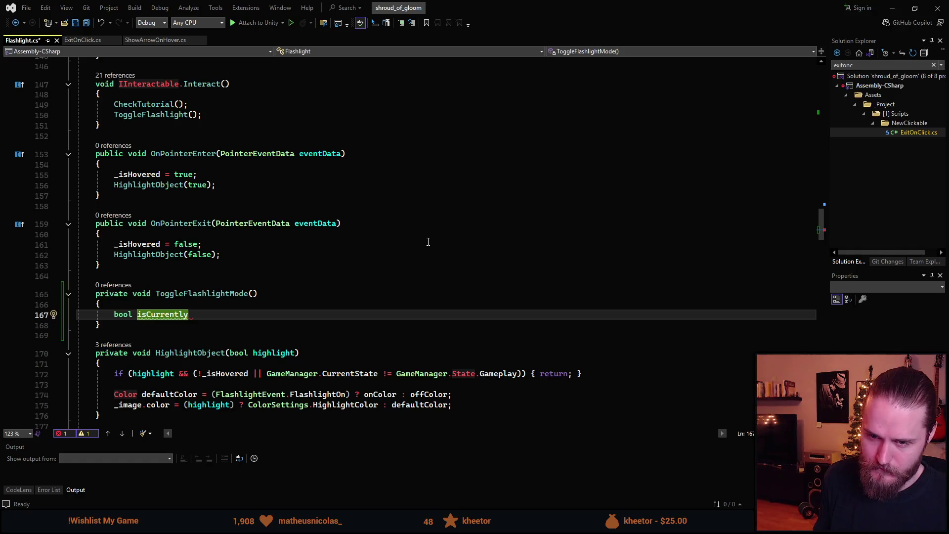
key("BackSpace")
type("isUV ")
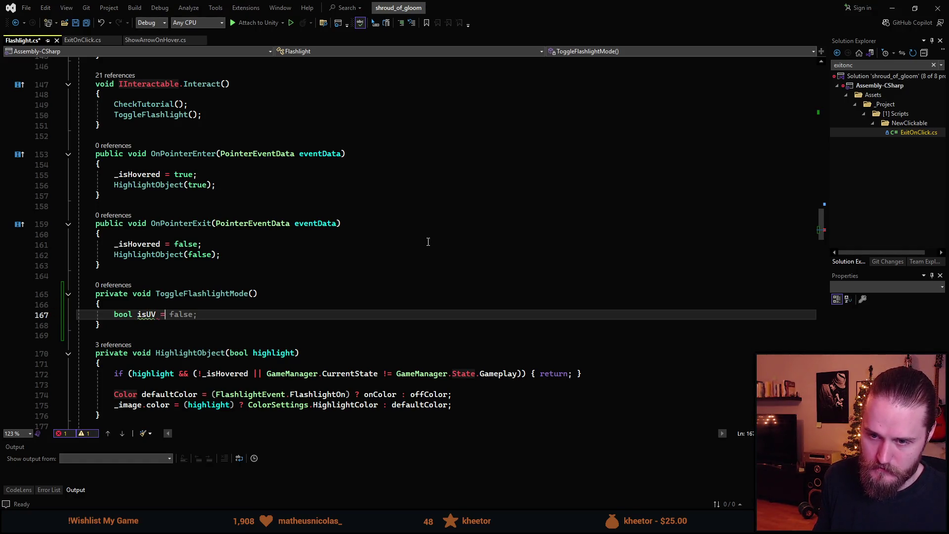
type("= _")
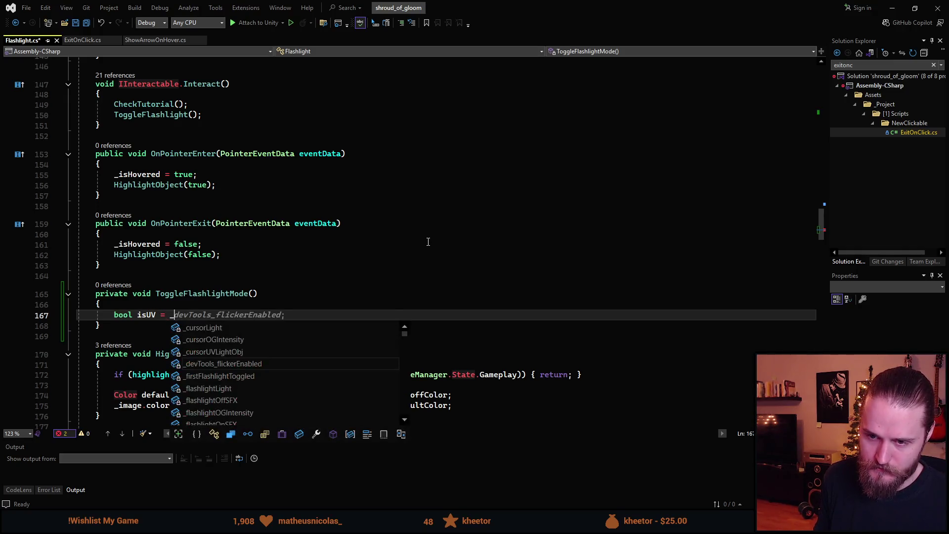
key("Down")
key("Up")
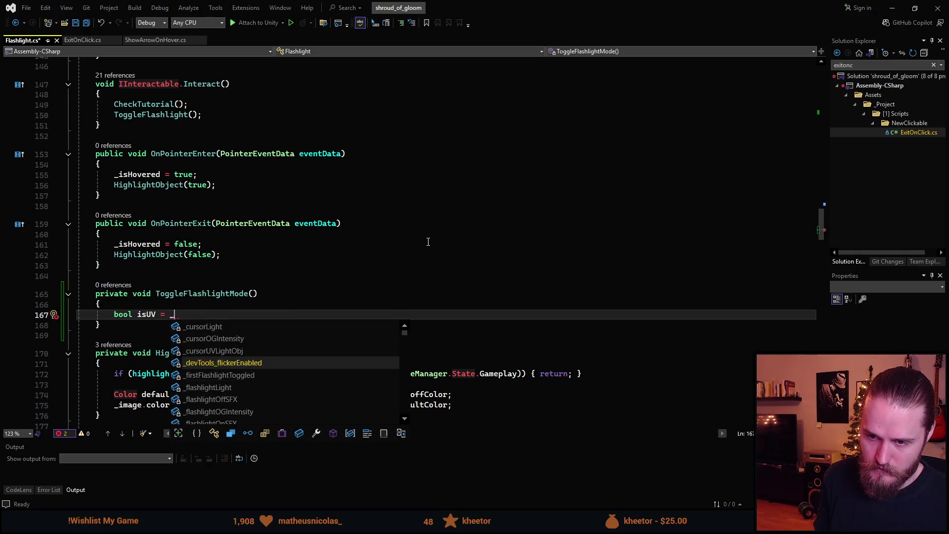
key("Up")
key("Tab")
type(".ac")
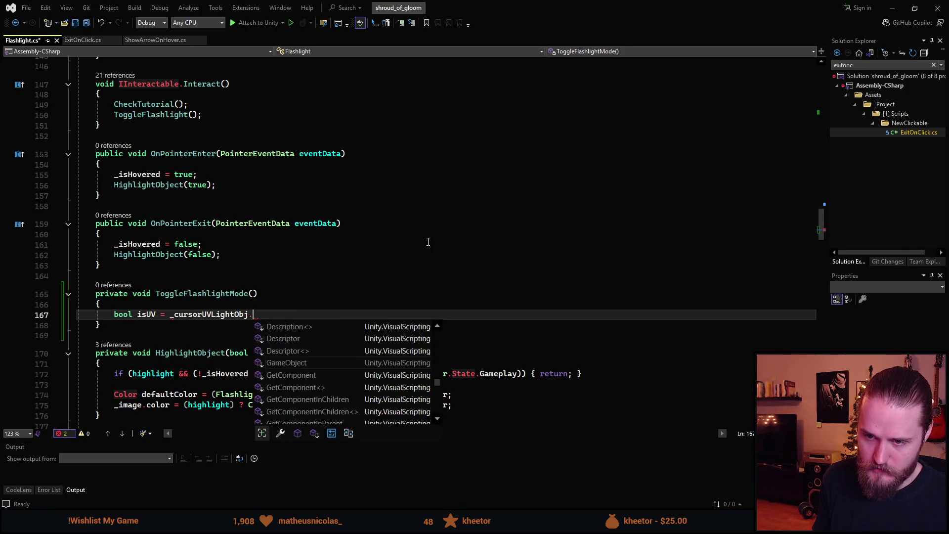
type("tiveSelf;")
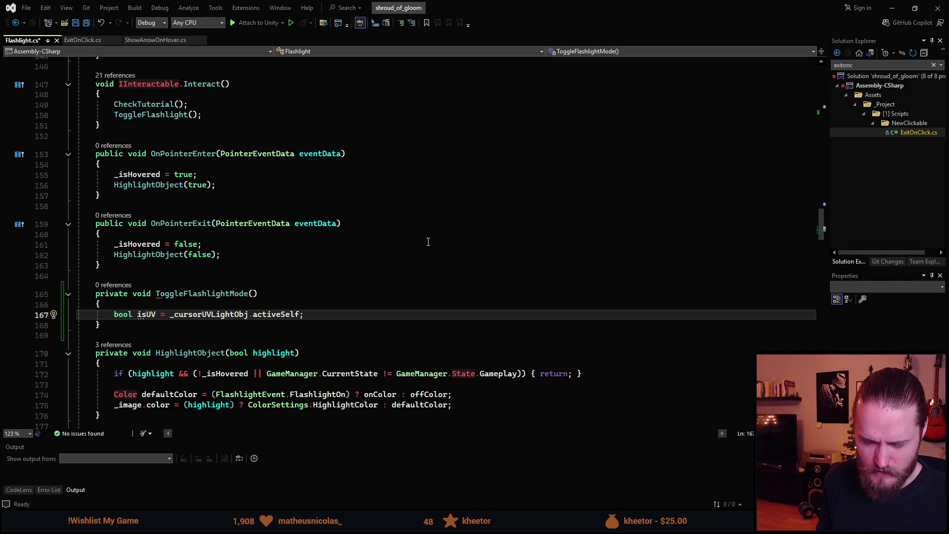
key("Return")
key("Return")
type("_")
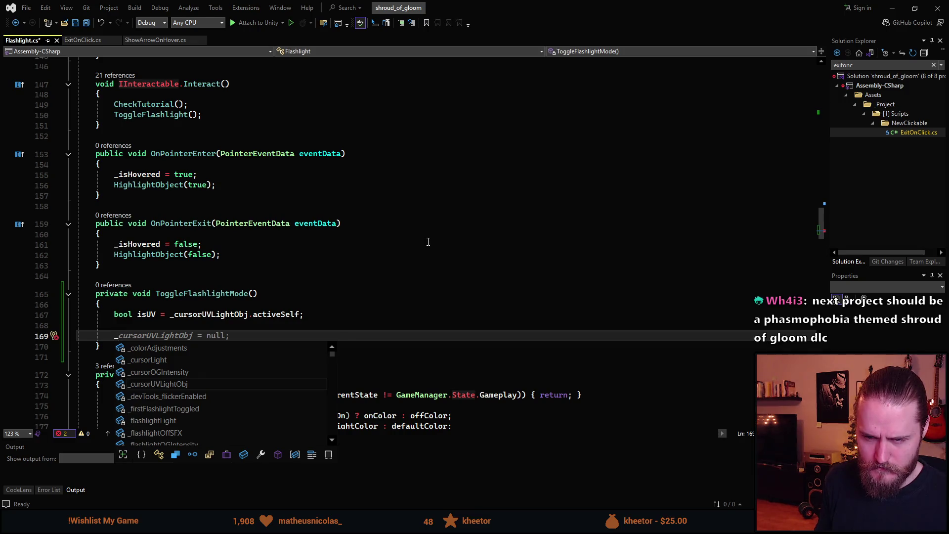
Step: Add _cursorUVLightObj.SetActive(!isUV) and _flashlightUVLightObj.SetActive(!isUV) lines
type(".Se")
key("Tab")
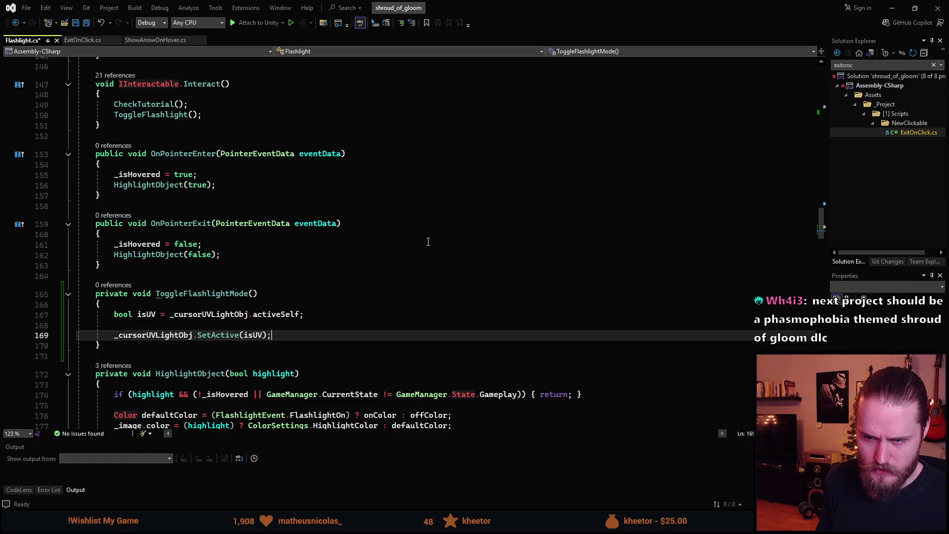
key("Return")
type("_")
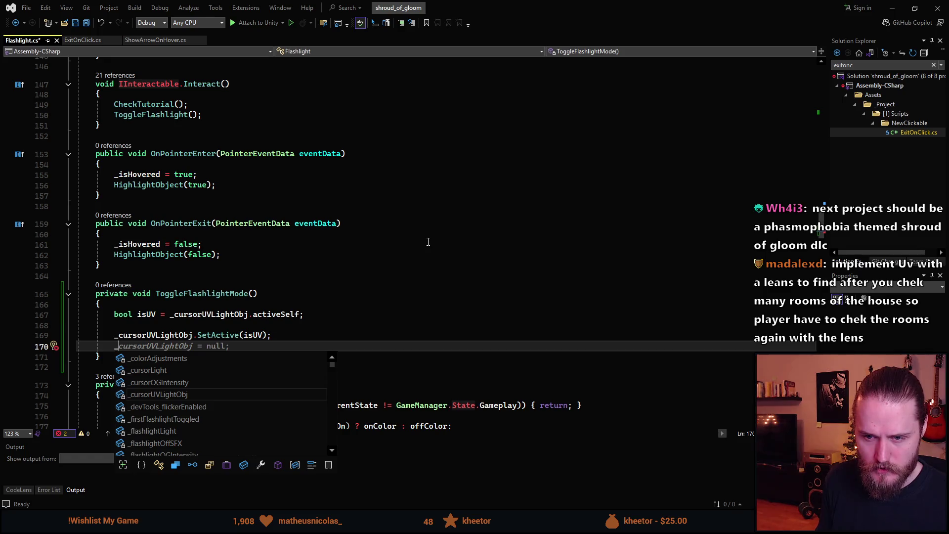
type("flas")
key("Down")
key("Down")
key("Down")
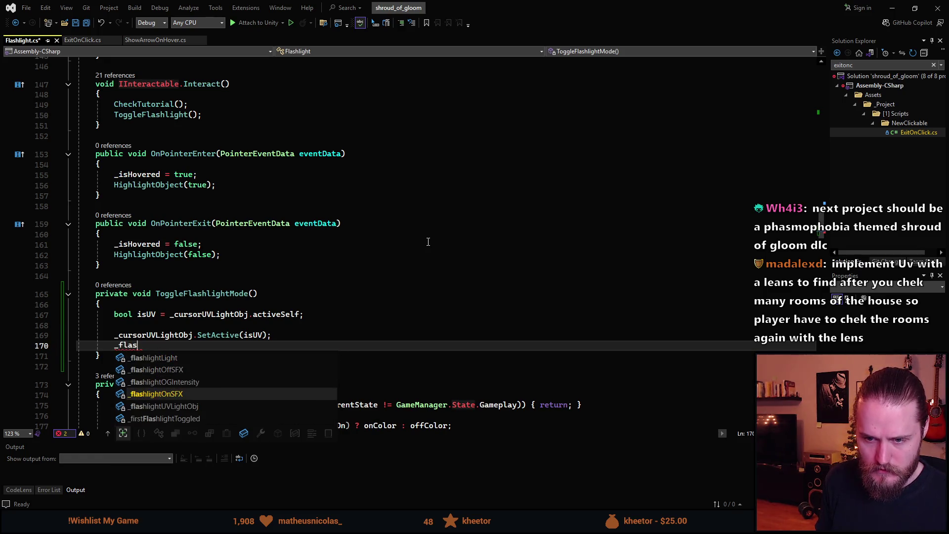
key("Tab")
type(".Set")
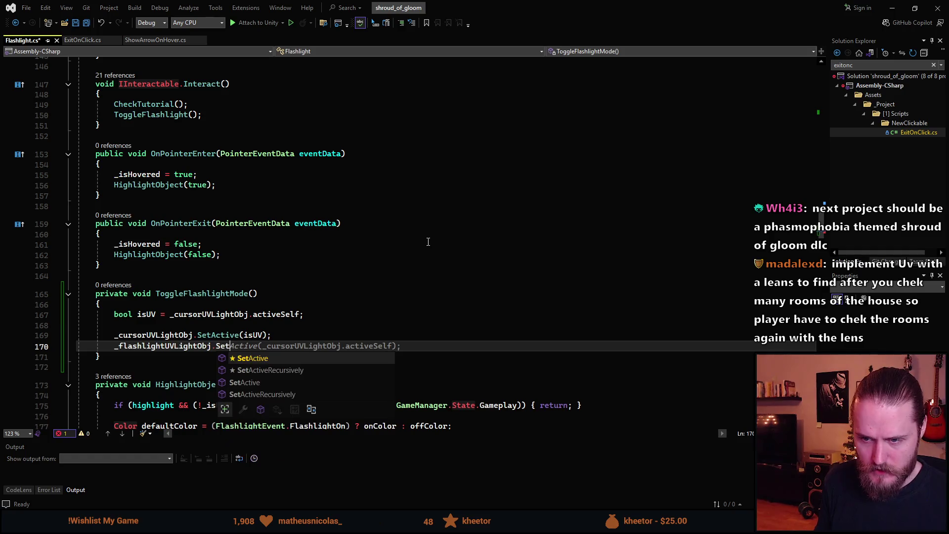
key("Tab")
type("(!us")
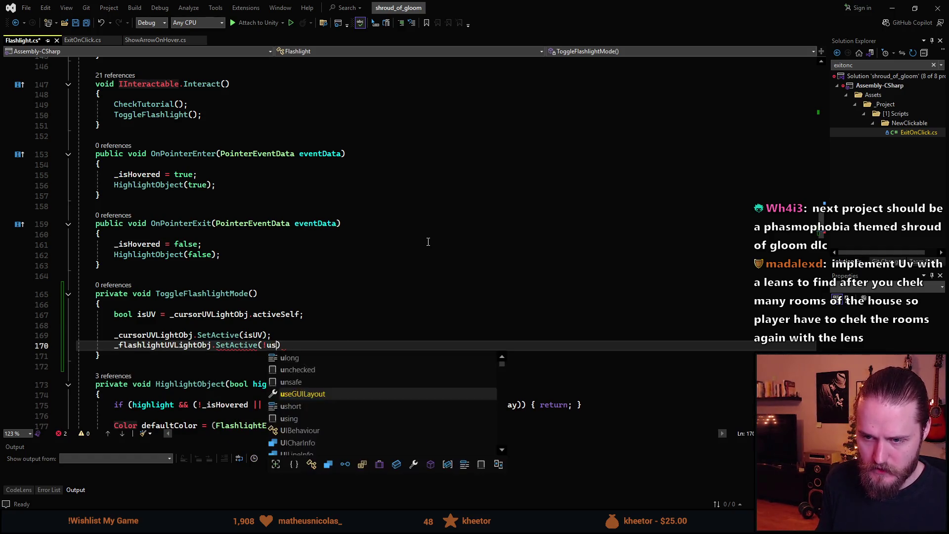
key("BackSpace")
key("BackSpace")
type("isUV)")
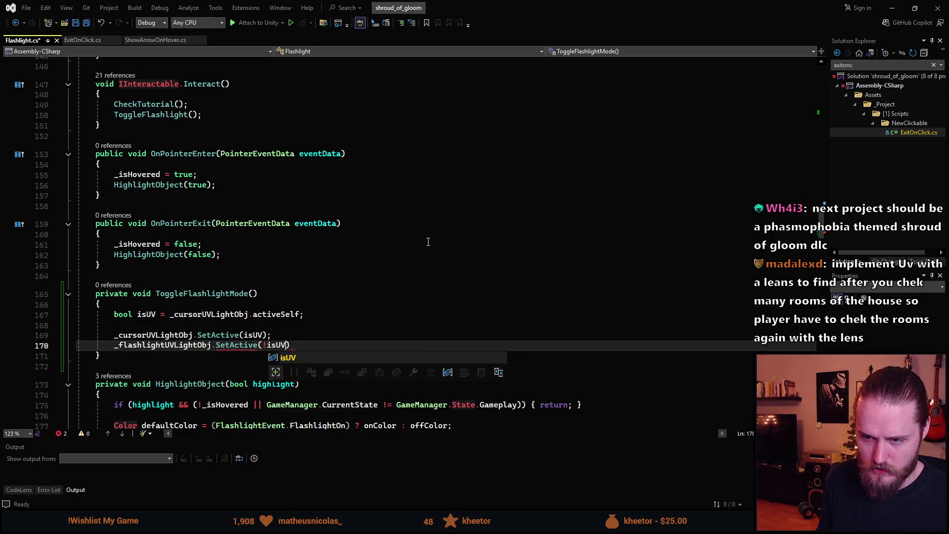
type(";")
key("Up")
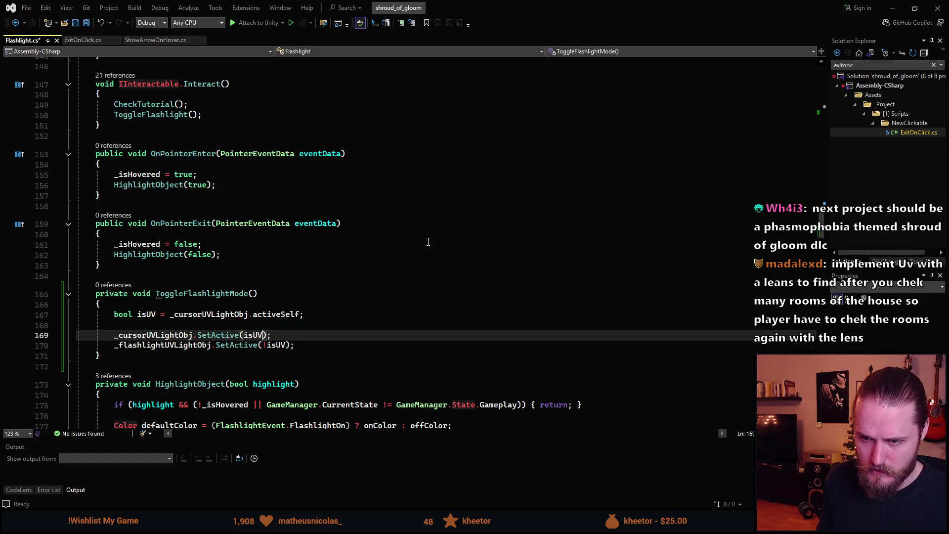
key("ctrl+Left")
type("!")
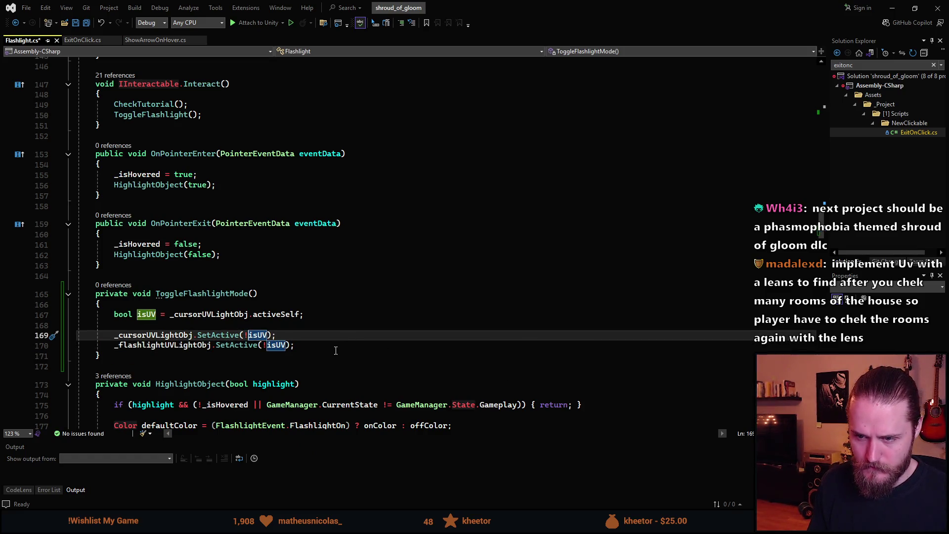
Step: Add cursorLightObj.SetActive(isUV) and flashlightLightObj.SetActive(isUV) lines
left_click(337, 348)
key("Return")
type("cu")
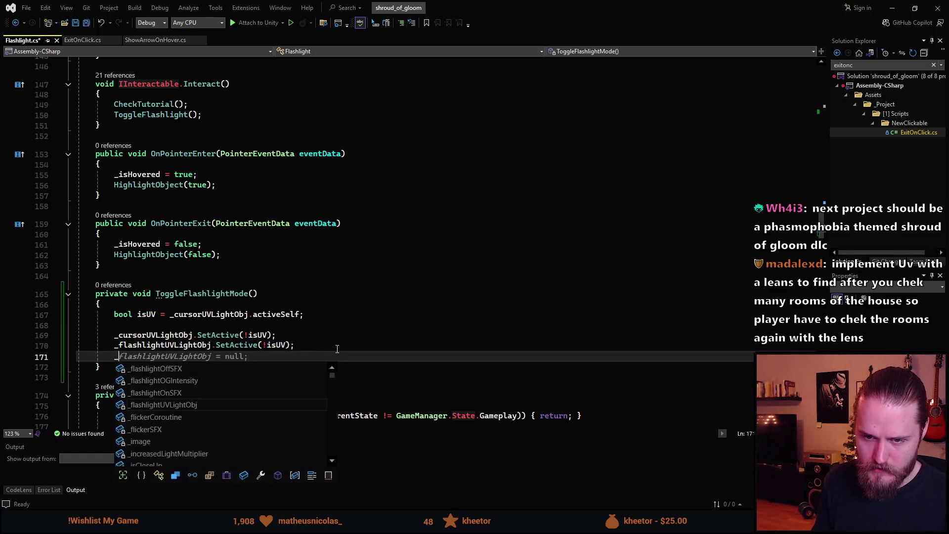
type("rsor")
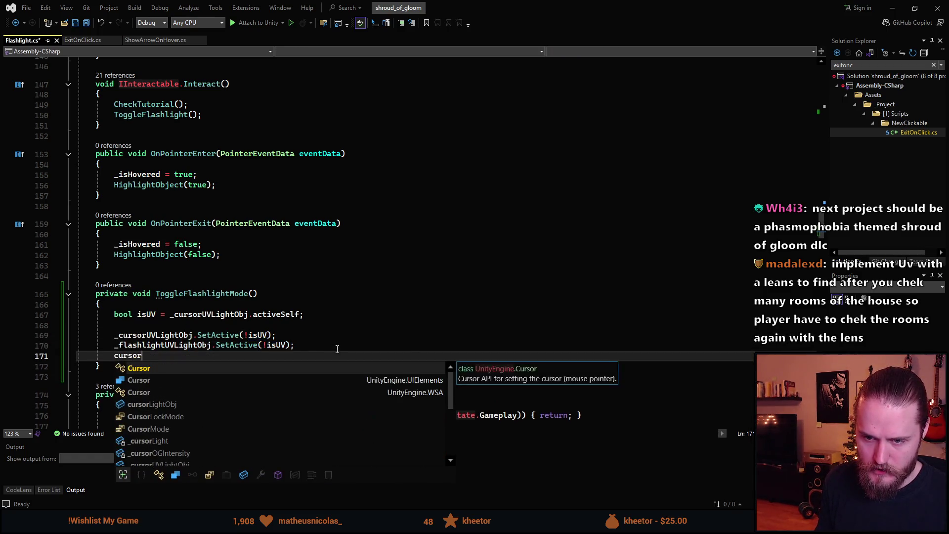
type("L")
key("Tab")
key("Tab")
key("Left")
key("Left")
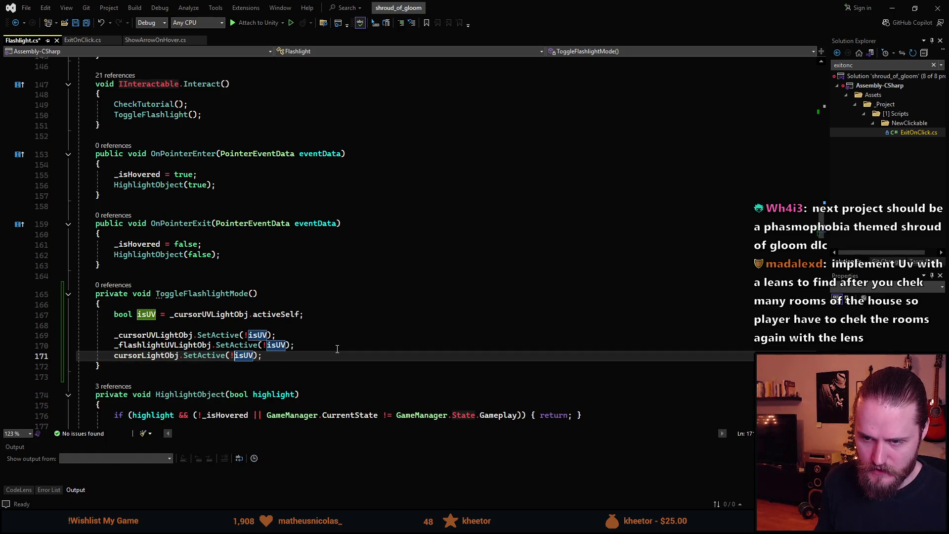
key("BackSpace")
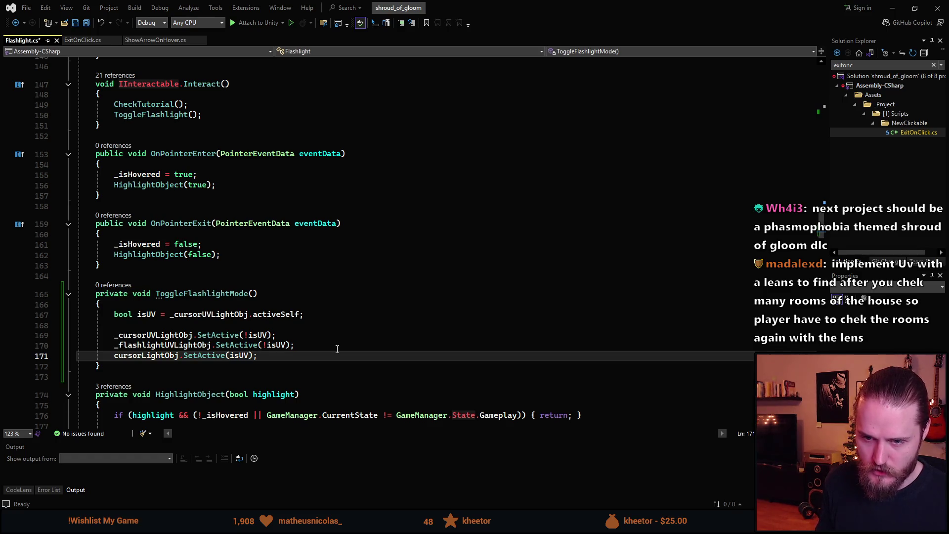
key("Return")
type("flash")
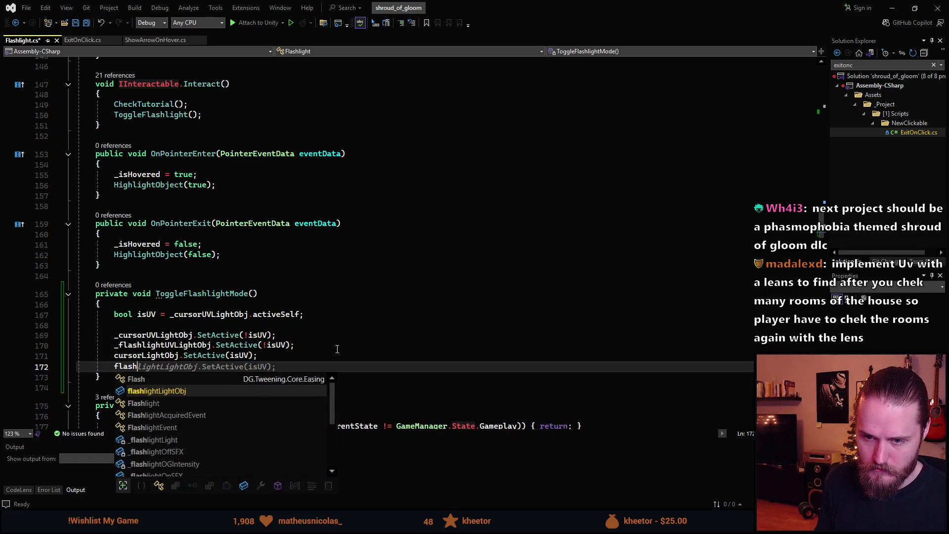
key("Tab")
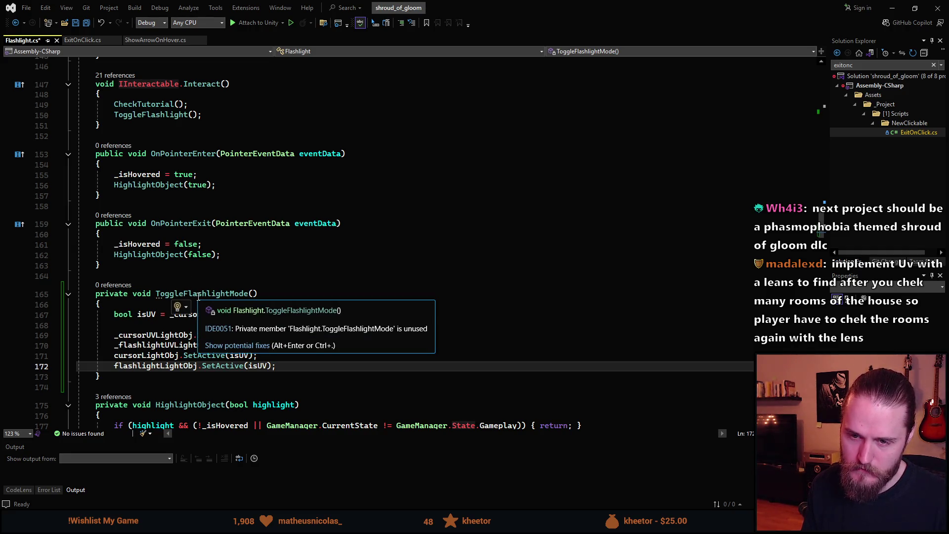
Step: Save Flashlight.cs with the finished ToggleFlashlightMode body
key("ctrl+s")
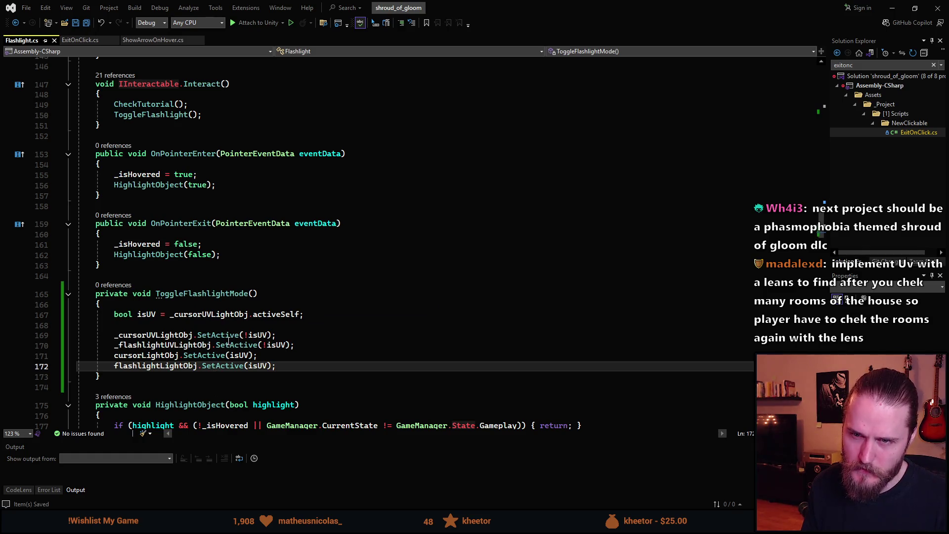
scroll(229, 341, "up", 16)
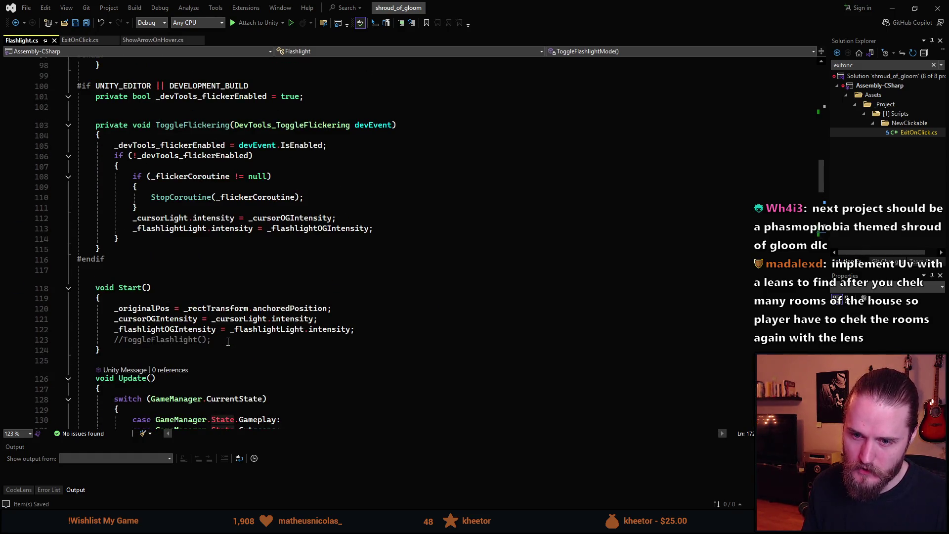
scroll(227, 341, "down", 4)
Step: Add an if (Input.GetKeyDown(KeyCode.Mouse2)) check at the top of Update()
left_click(136, 264)
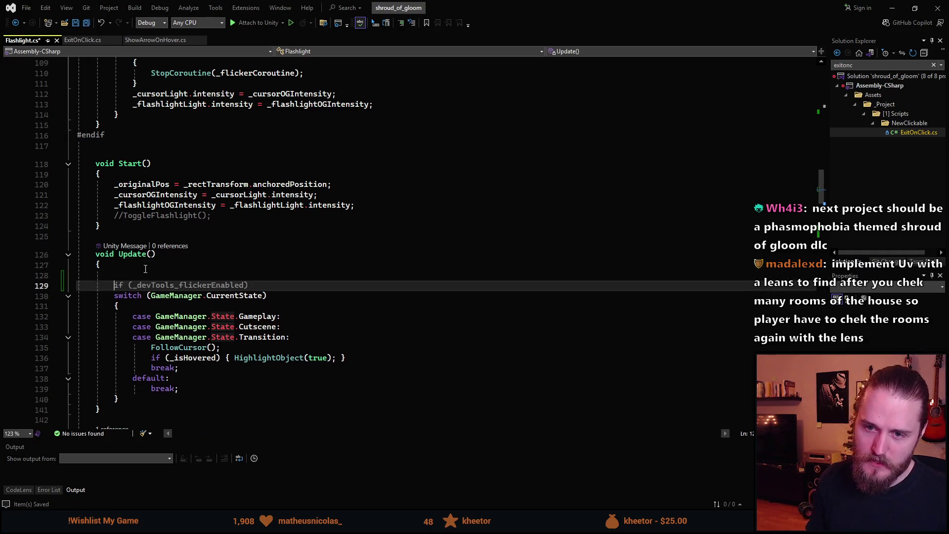
key("Return")
key("Return")
key("Up")
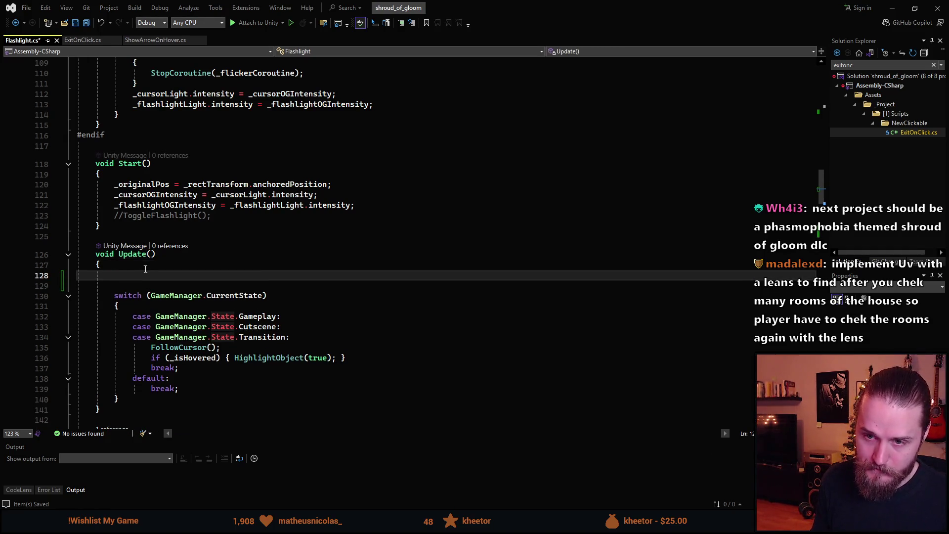
type("if ")
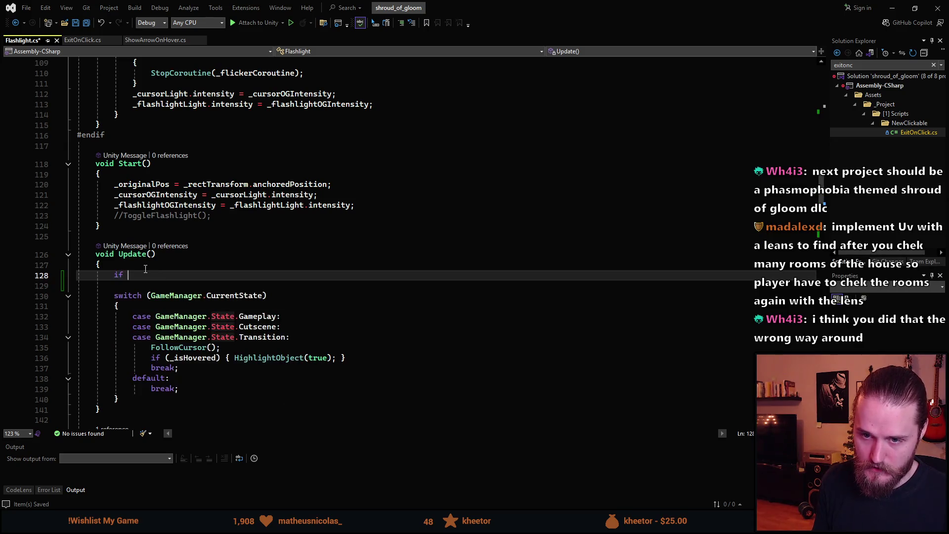
type("(")
left_click(145, 268)
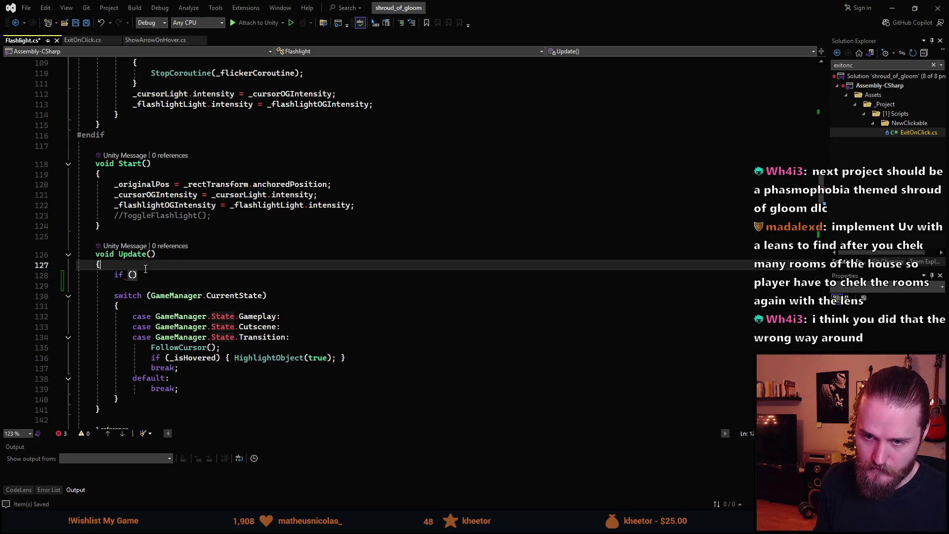
key("Down")
key("Left")
type("nput.Ge")
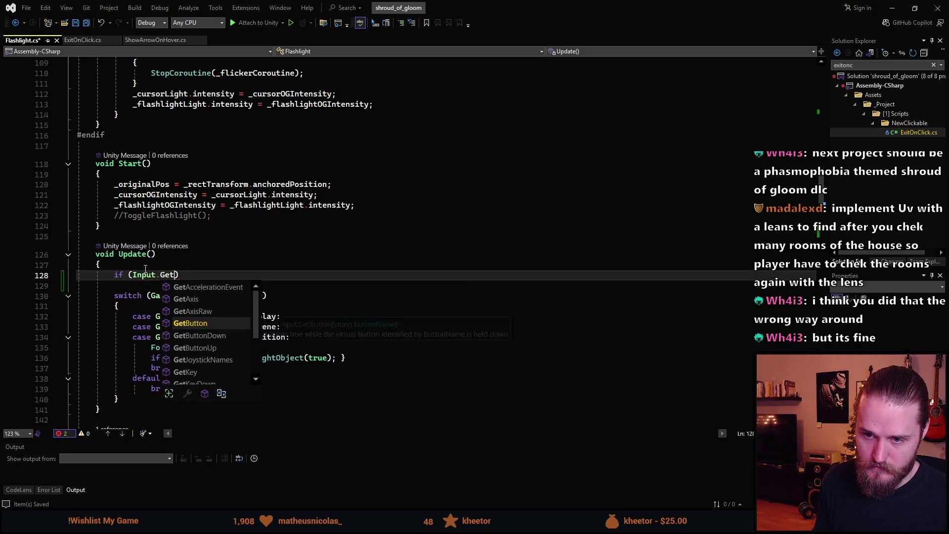
type("tKeyD")
key("Tab")
type("()")
type("KeyCod")
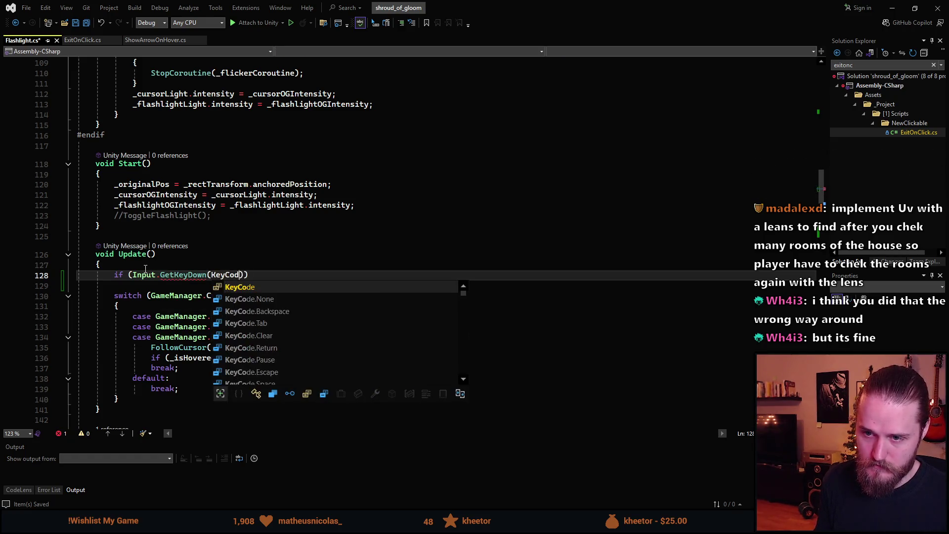
key("Tab")
type(".M")
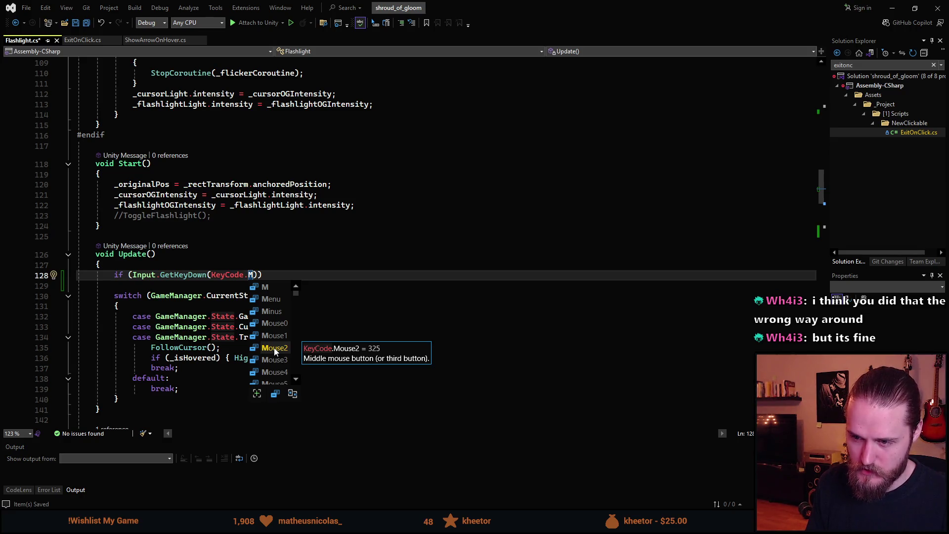
double_click(274, 348)
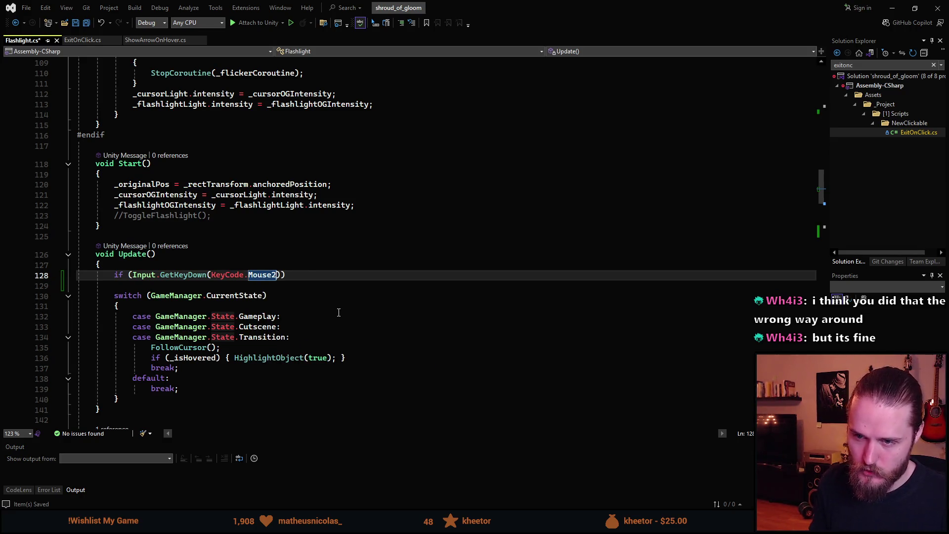
type(")")
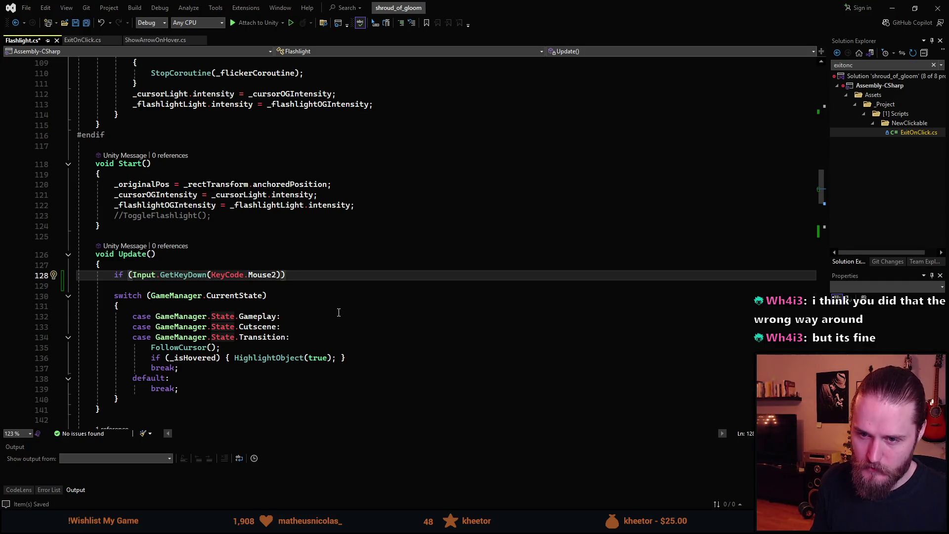
type("{")
Step: Call ToggleFlashlightMode() inside the if block, save, and return to Unity
key("Return")
type("Toggl")
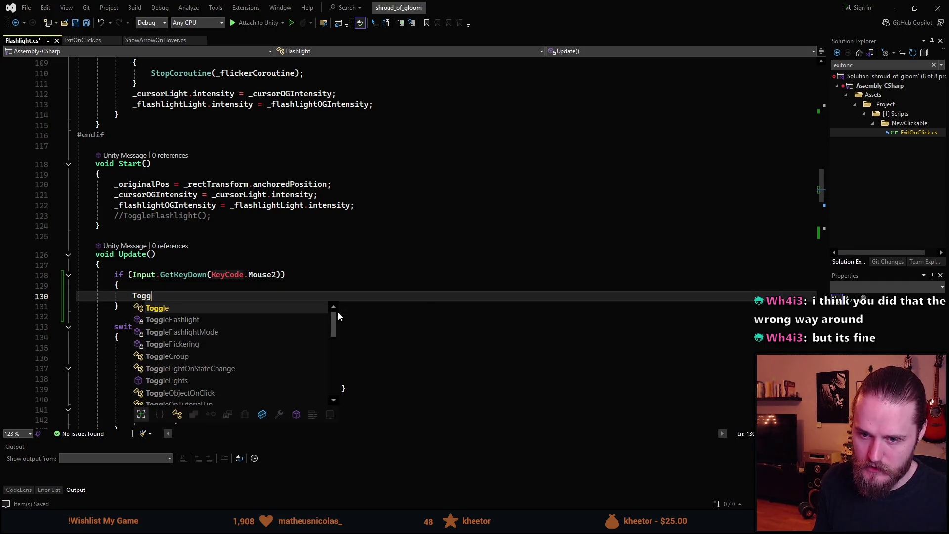
key("Tab")
key("Tab")
key("ctrl+s")
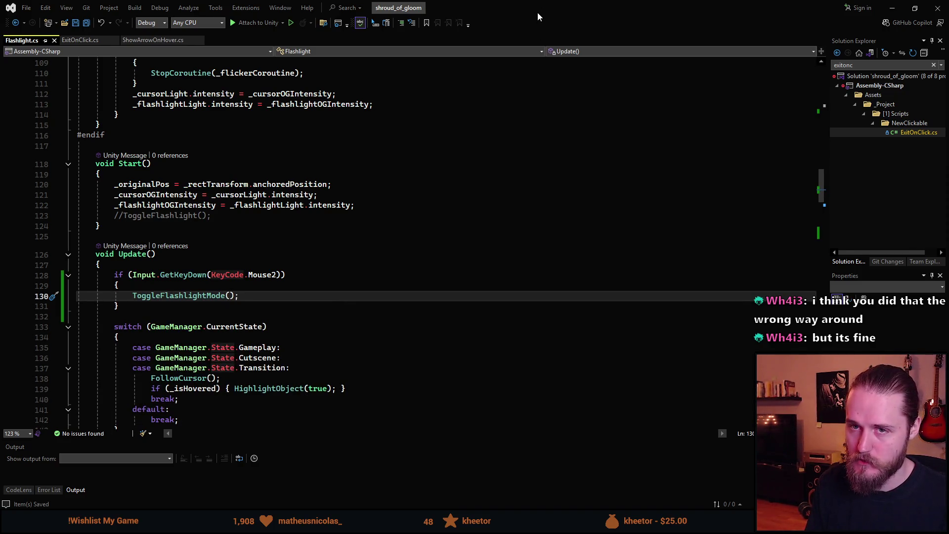
key("alt+Tab")
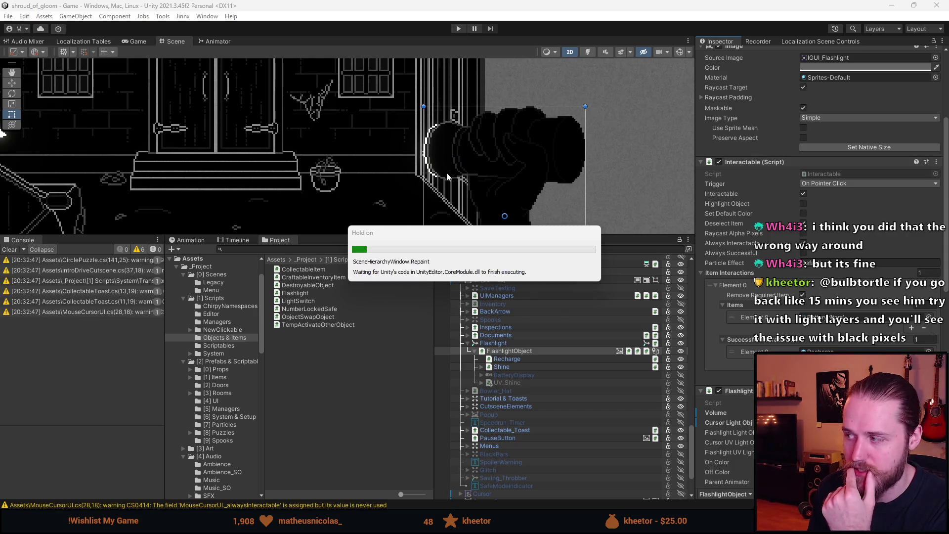
Step: Clear the Console and play-test the game, opening and closing the Main Floor map
left_click(9, 249)
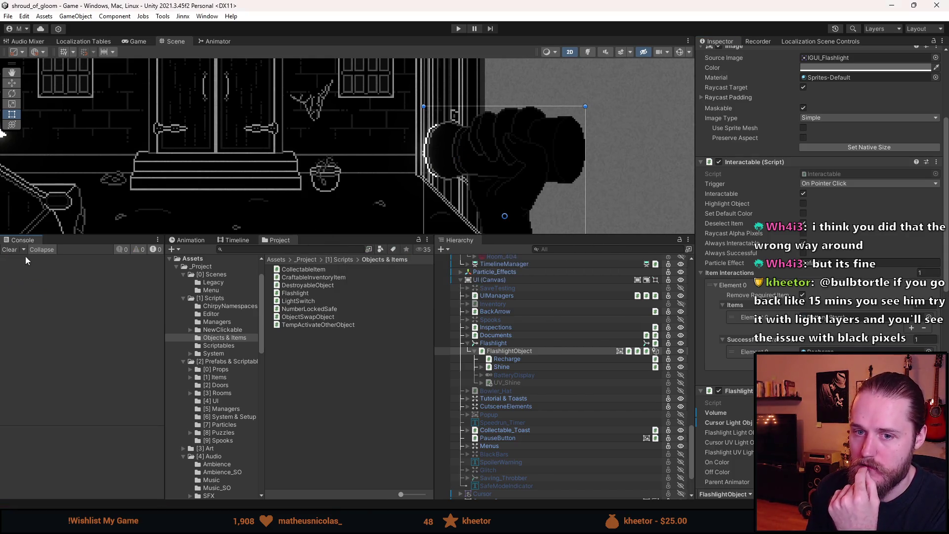
left_click(458, 28)
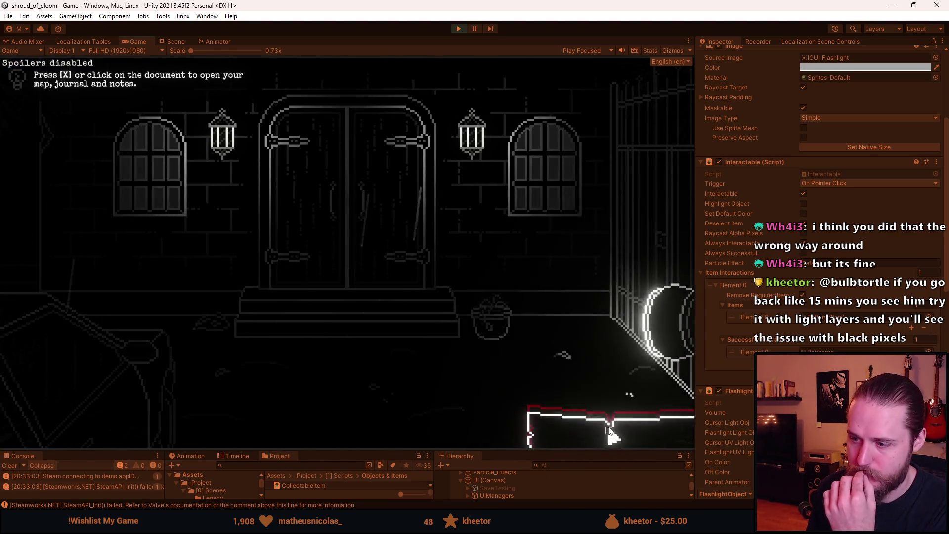
left_click(562, 425)
left_click(334, 397)
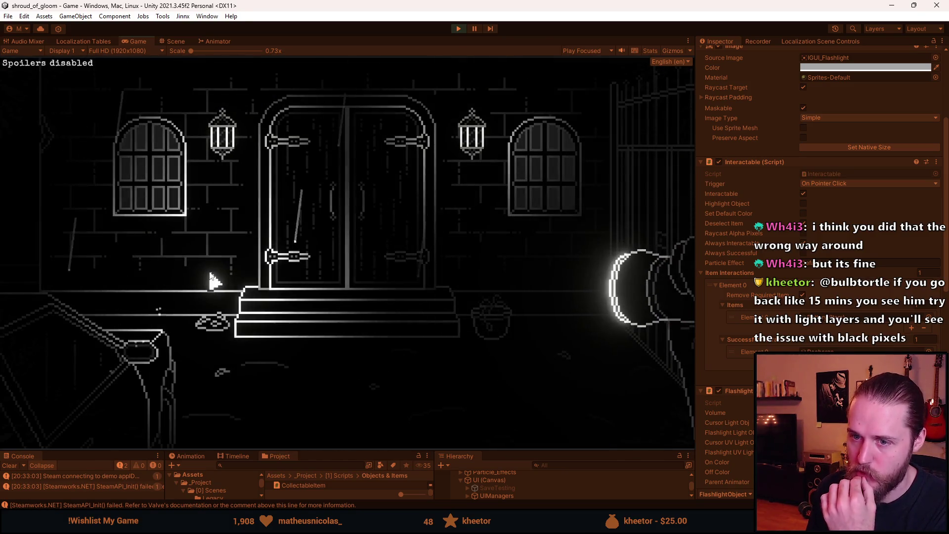
left_click(227, 254)
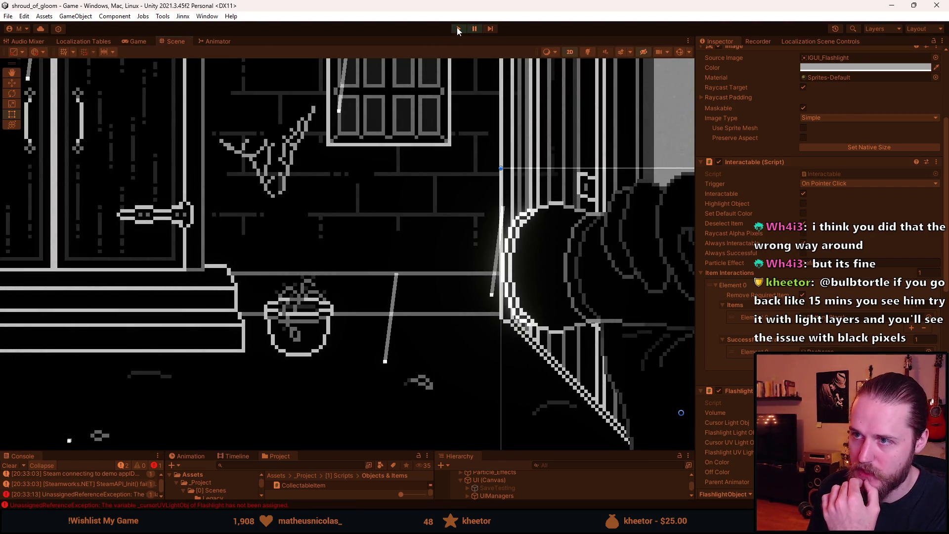
Step: Stop play mode and show FlashlightObject's Flashlight (Script) with its empty UV light slots
left_click(457, 28)
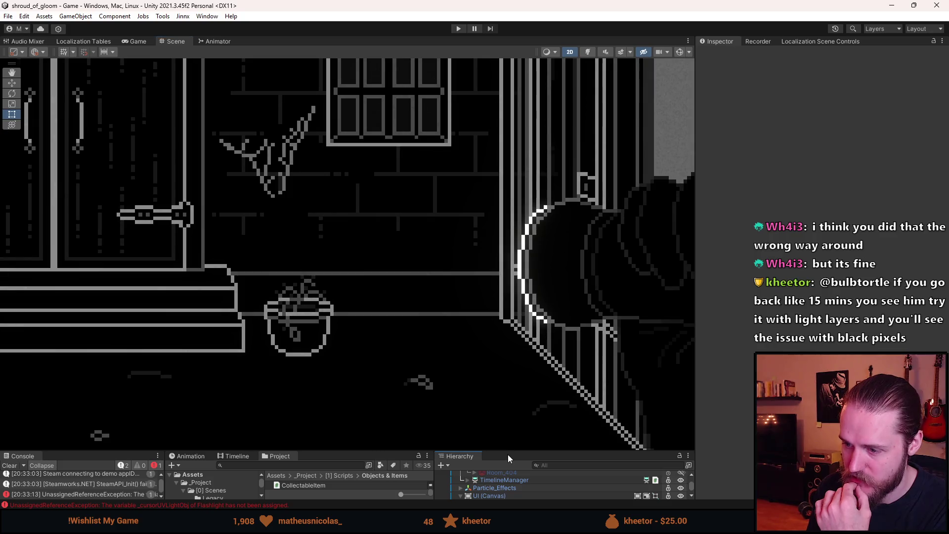
left_click_drag(508, 455, 524, 278)
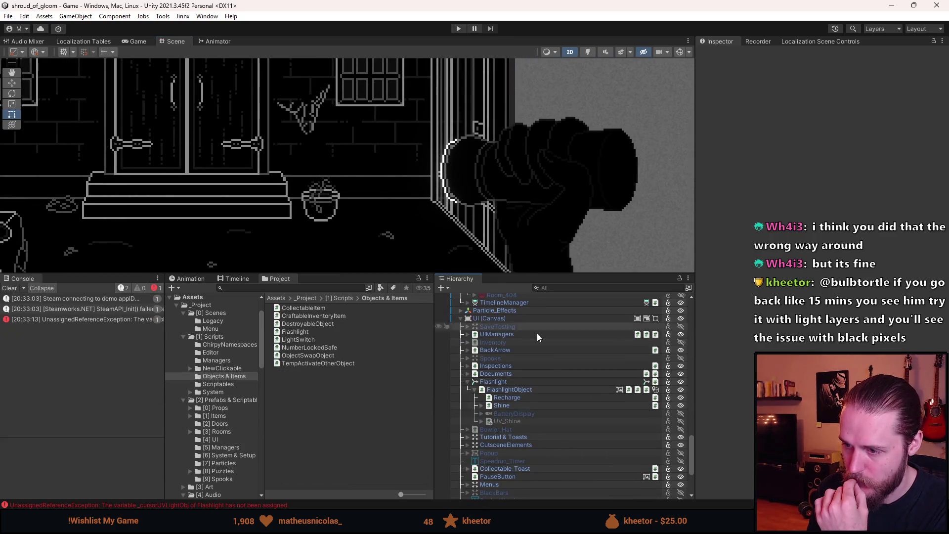
left_click(533, 384)
left_click(541, 390)
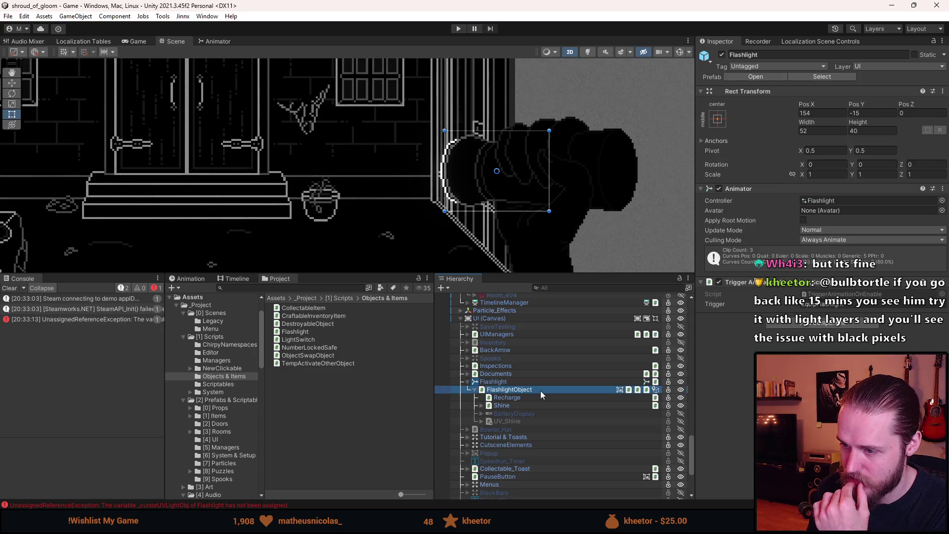
scroll(753, 418, "down", 10)
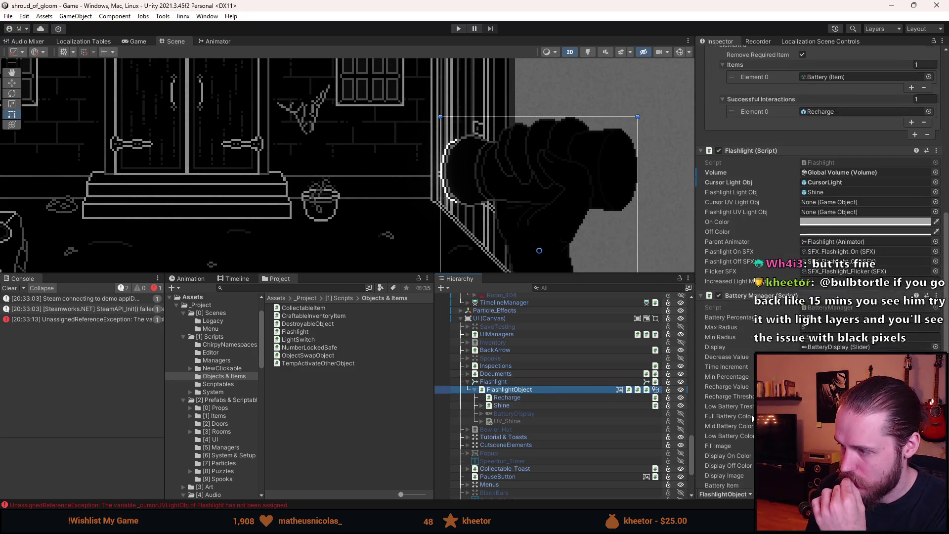
scroll(752, 417, "down", 2)
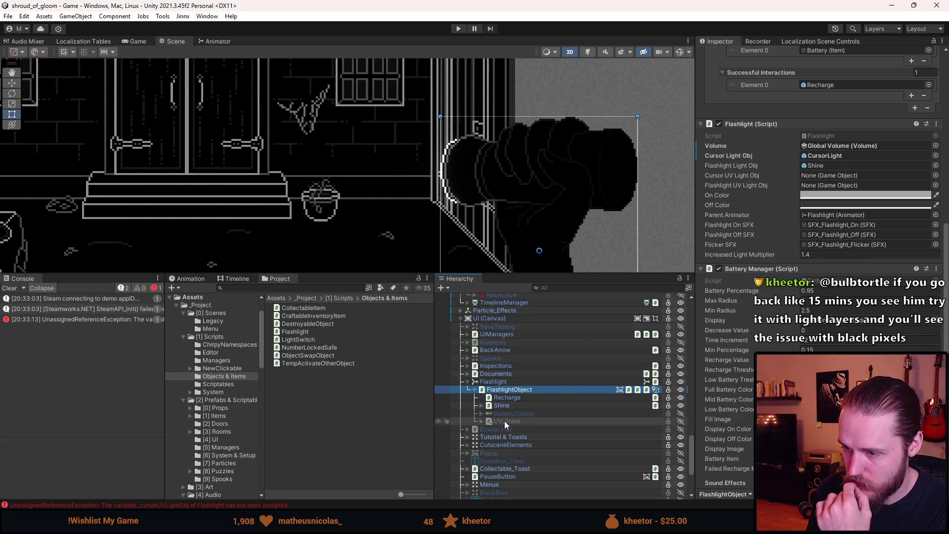
Step: Assign UV_Shine to Flashlight UV Light Obj and Cursor_UV_Light to Cursor UV Light Obj, then play
left_click_drag(517, 420, 528, 420)
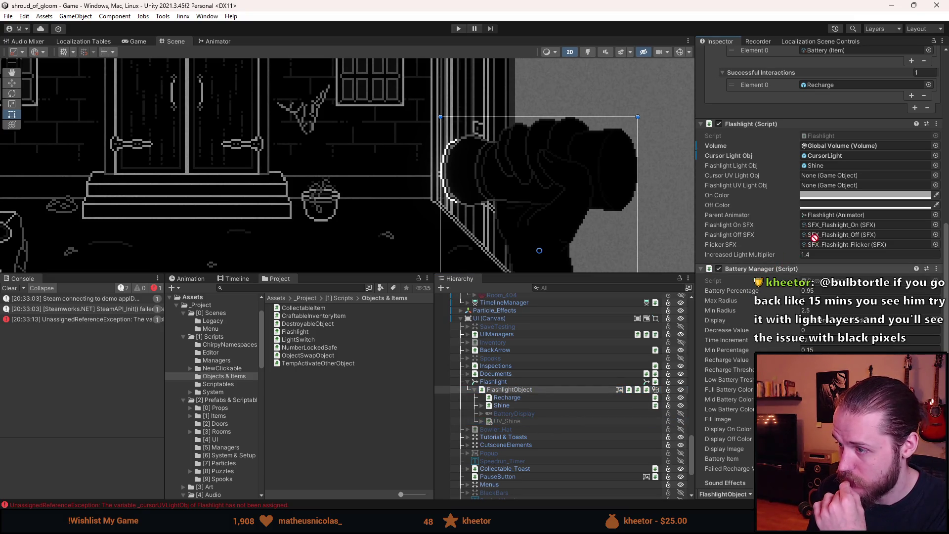
left_click_drag(811, 200, 813, 185)
scroll(576, 408, "down", 5)
mouse_move(517, 481)
left_mouse_down()
mouse_move(844, 201)
mouse_move(830, 178)
mouse_move(843, 179)
left_mouse_up()
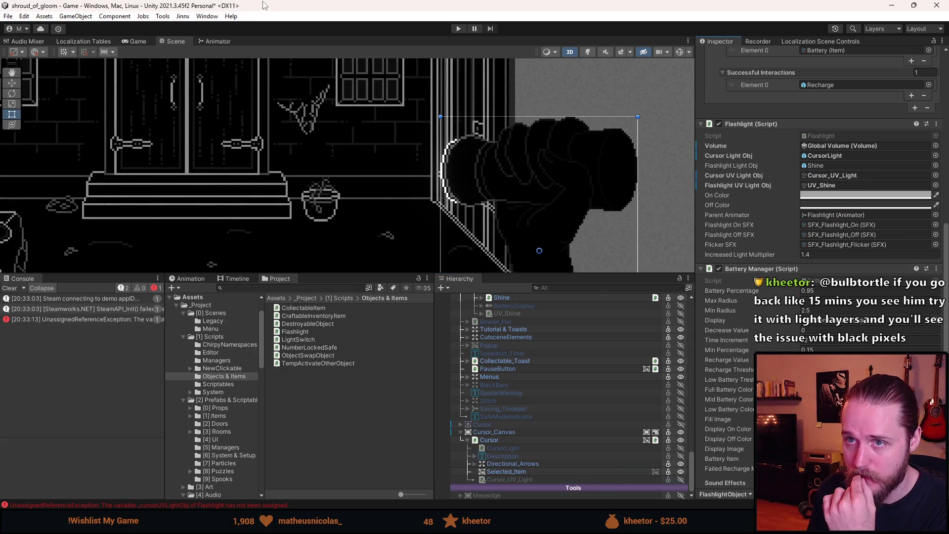
left_click(460, 29)
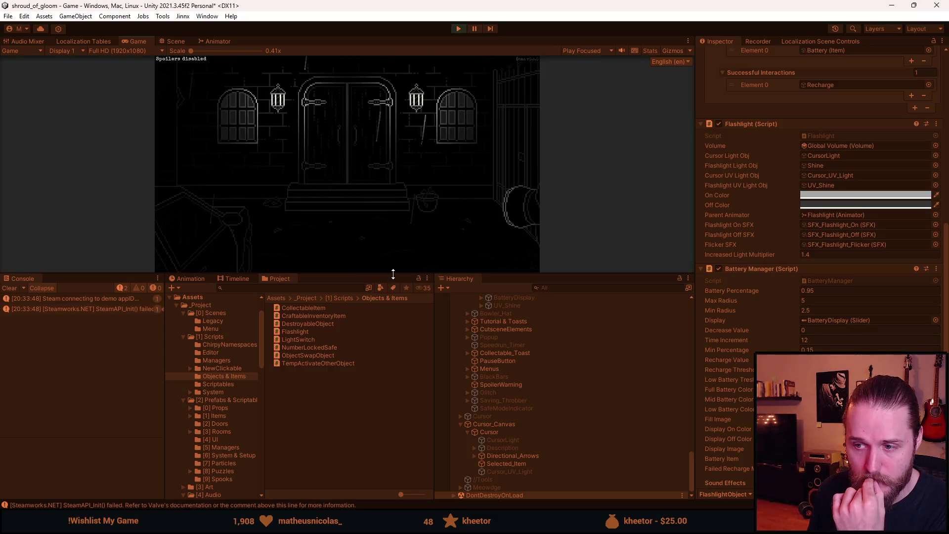
Step: Enlarge the Game view and shine the flashlight on the right-hand gate
left_click_drag(393, 274, 368, 431)
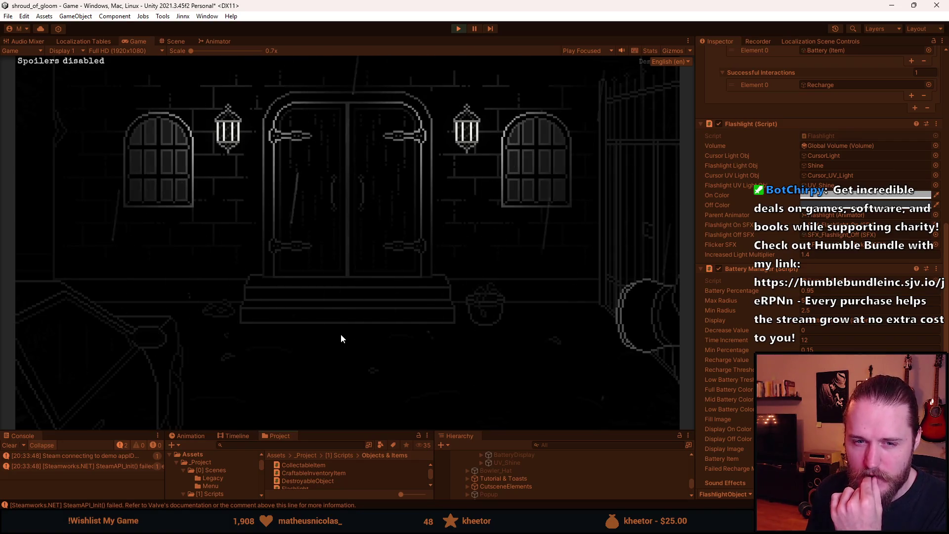
left_click(637, 316)
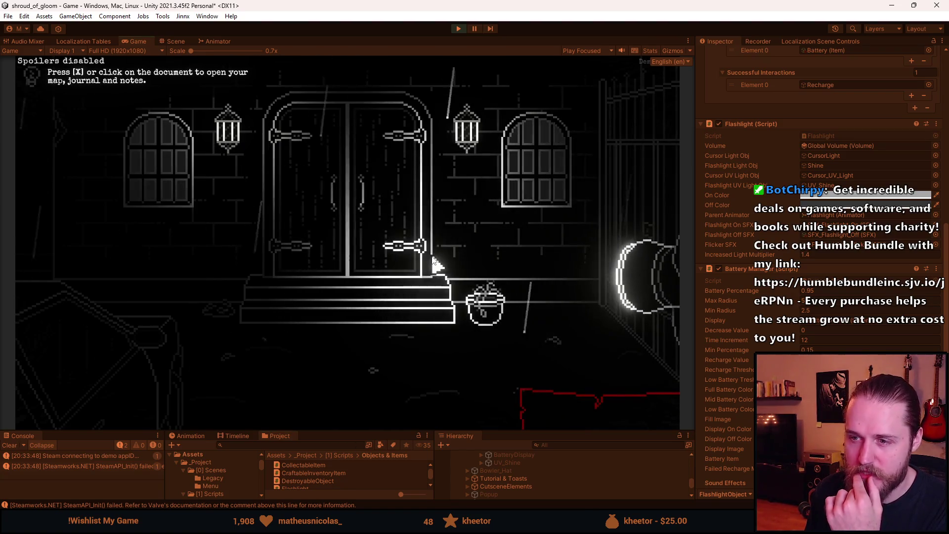
Step: Open and close the map document with X, then light the door in red UV
key("x")
left_click(413, 317)
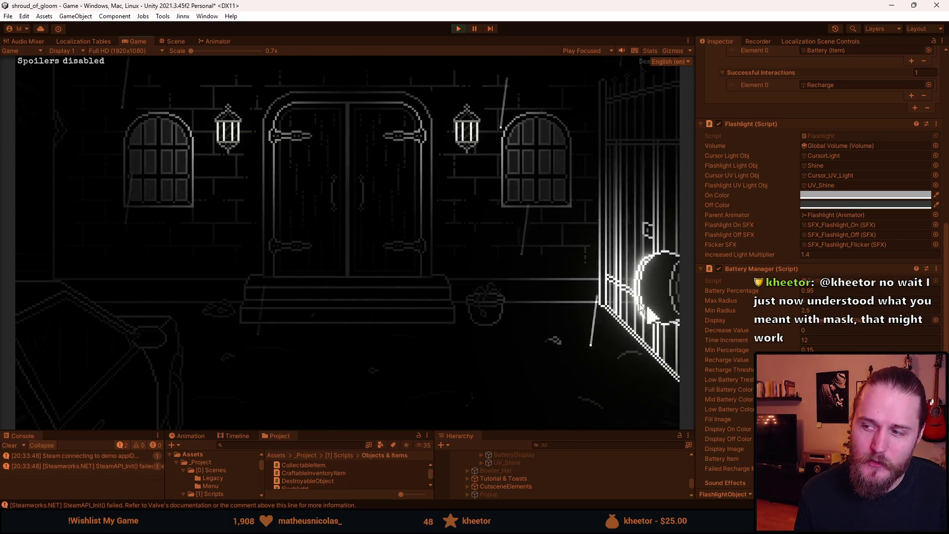
left_click(275, 269)
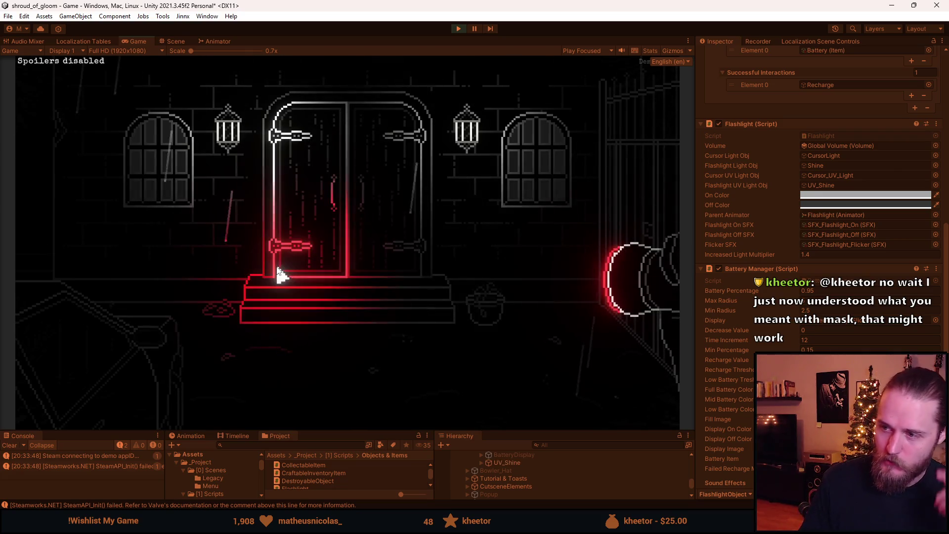
Step: Alternate white and red UV light over the door and wall, revealing the red marking
left_click(269, 269)
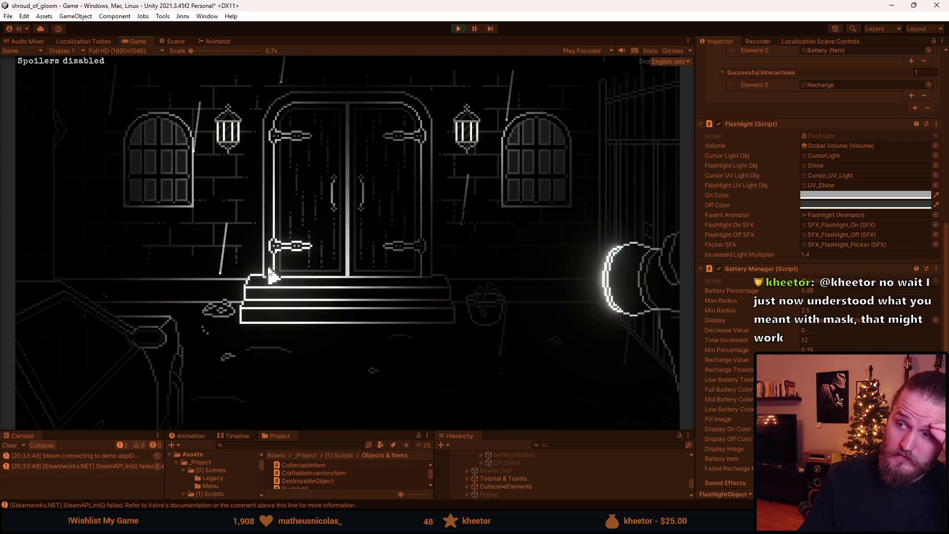
left_click(269, 270)
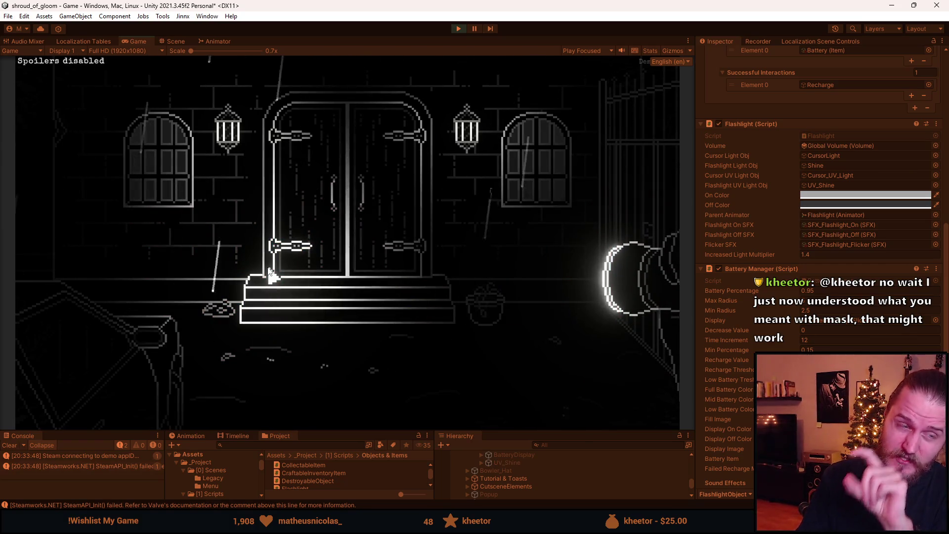
left_click(269, 269)
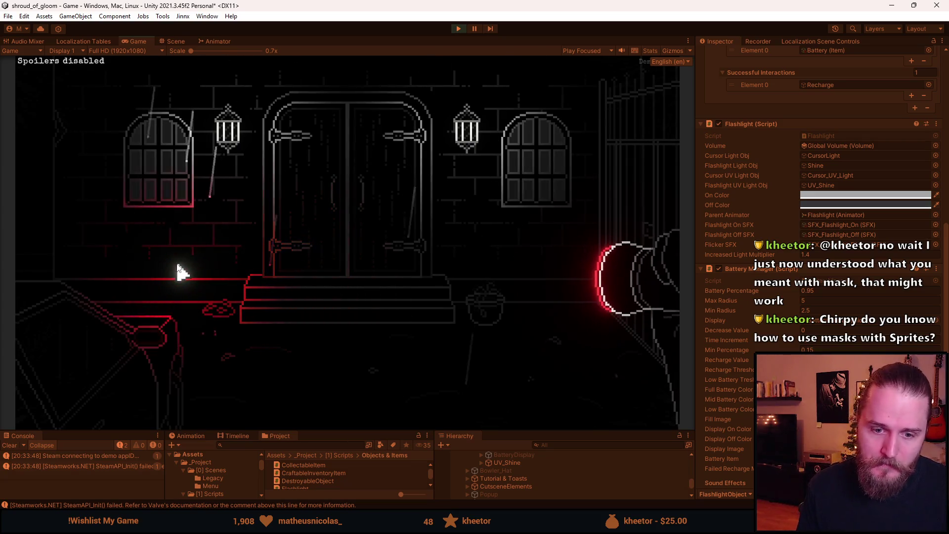
left_click(169, 250)
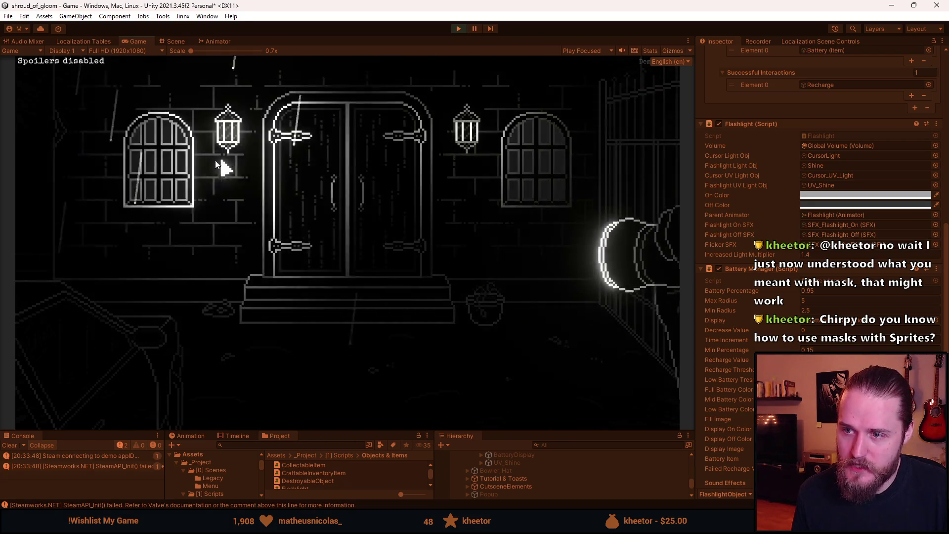
left_click(146, 246)
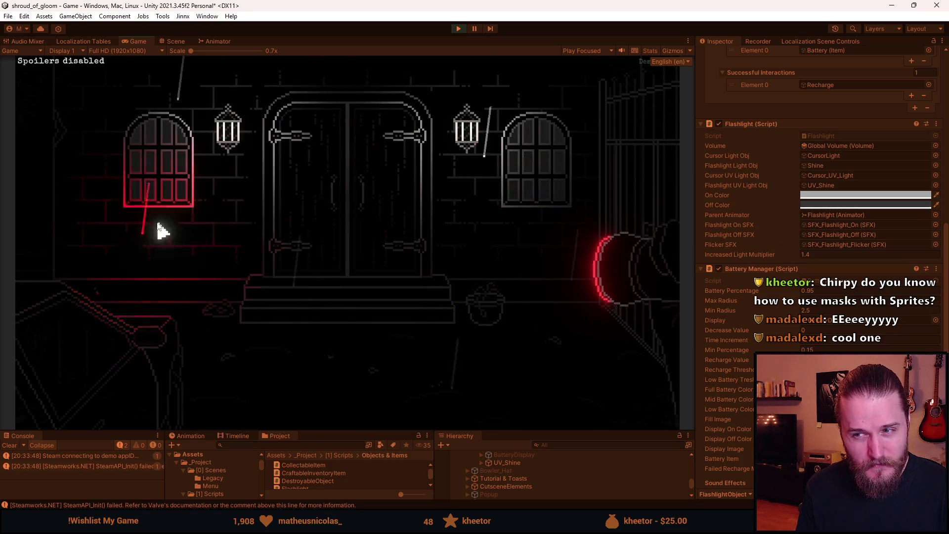
left_click(223, 241)
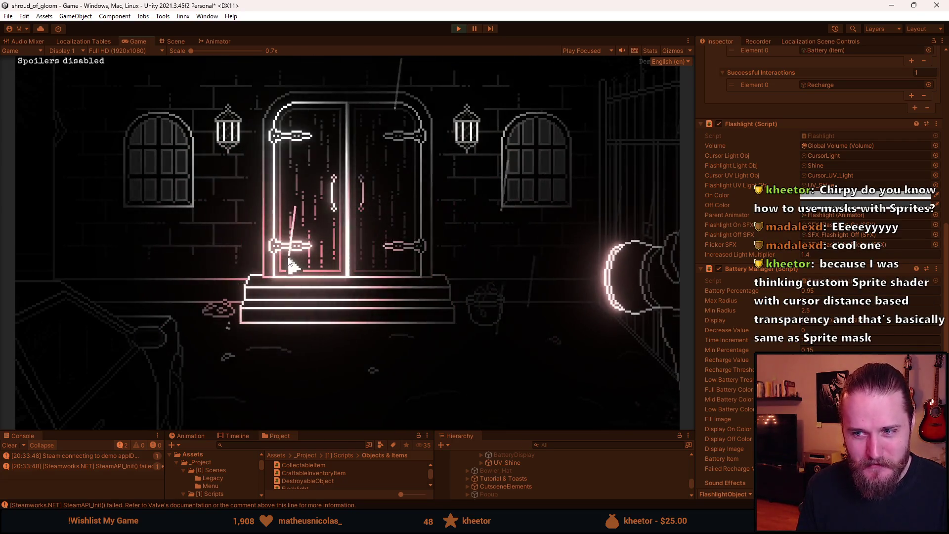
left_click(468, 255)
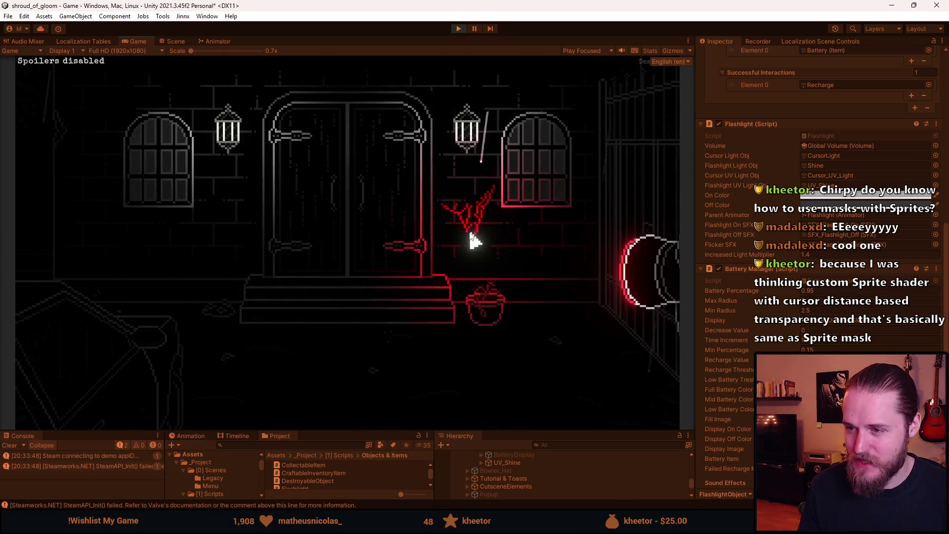
left_click(472, 238)
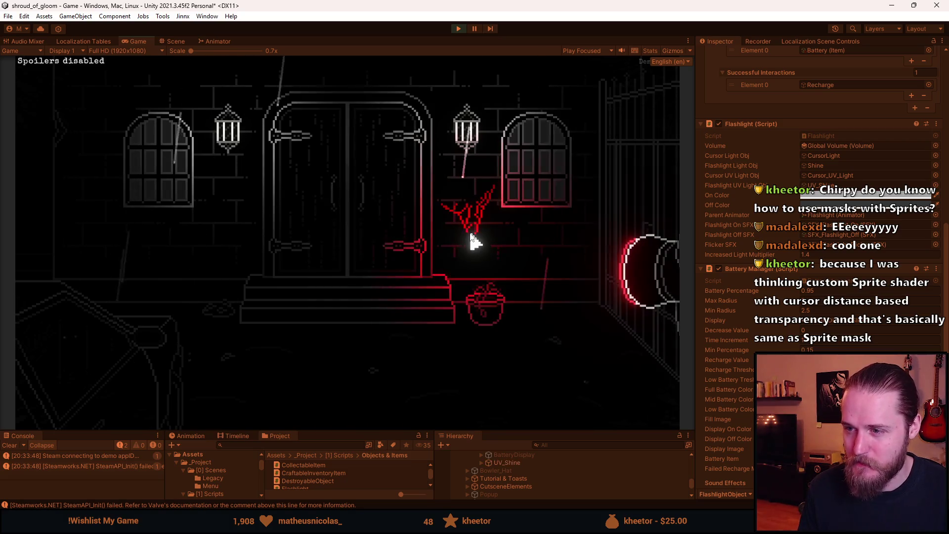
left_click(470, 240)
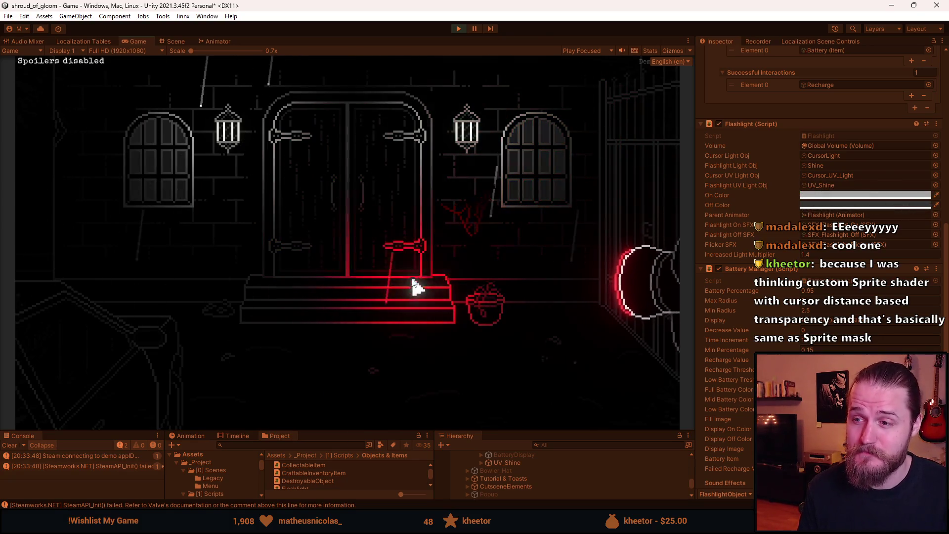
left_click(216, 232)
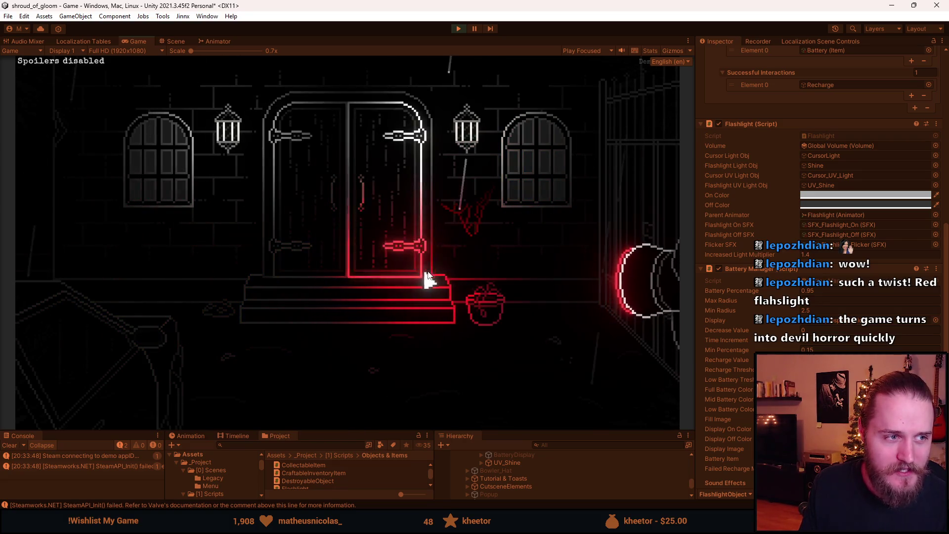
Step: Light the door with the white flashlight, switch to red UV, then back to white
left_click(315, 250)
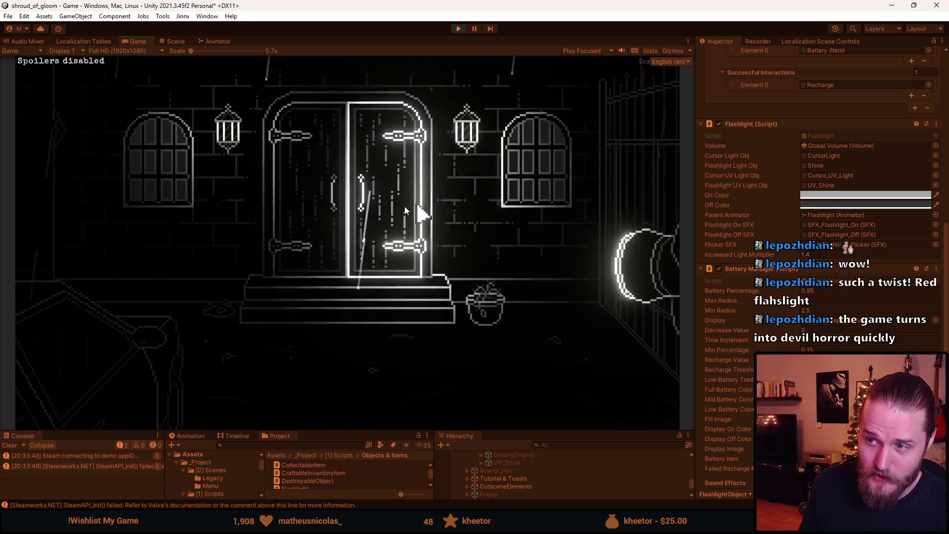
left_click(170, 270)
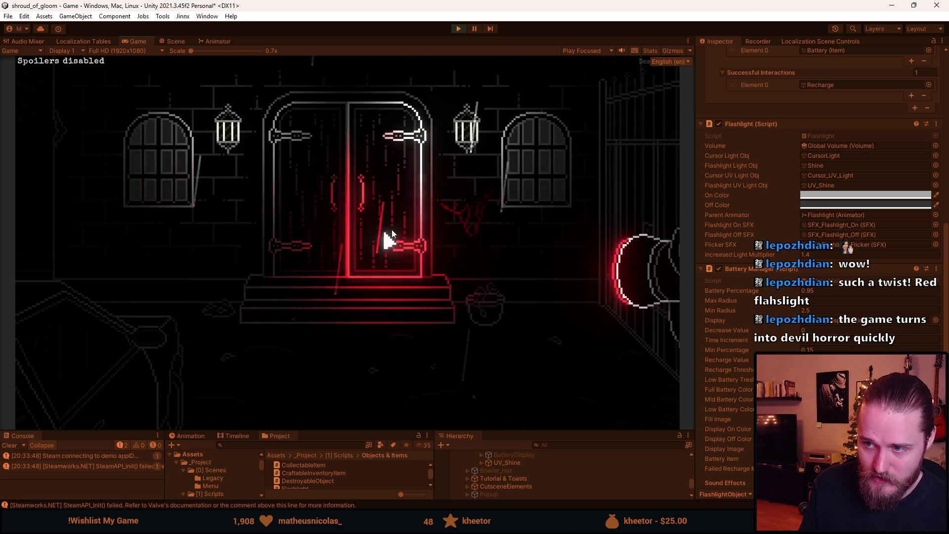
left_click(482, 216)
Step: Rapidly toggle the UV light, reveal the red scrawl on the door, then pause the game
left_click(468, 229)
left_click(469, 230)
left_click(468, 230)
left_click(469, 231)
left_click(468, 230)
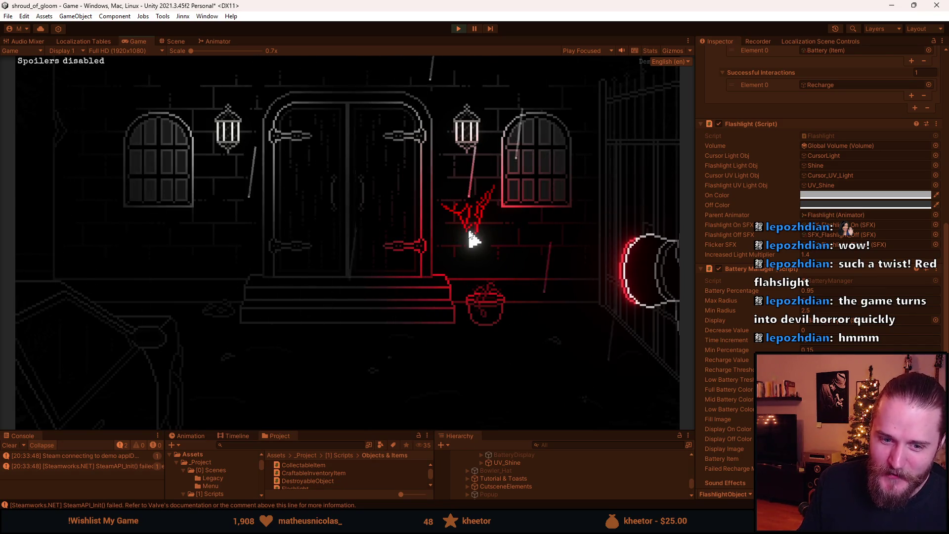
left_click(428, 230)
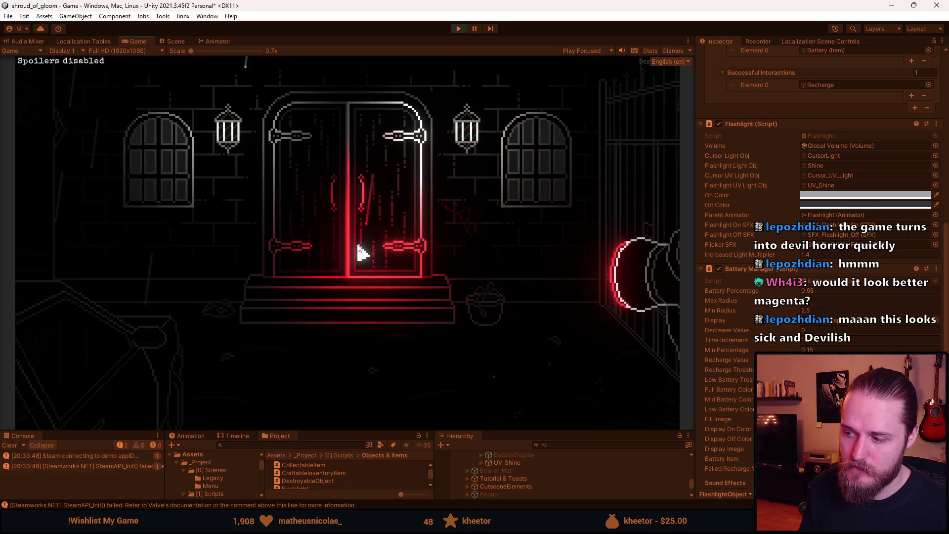
key("Escape")
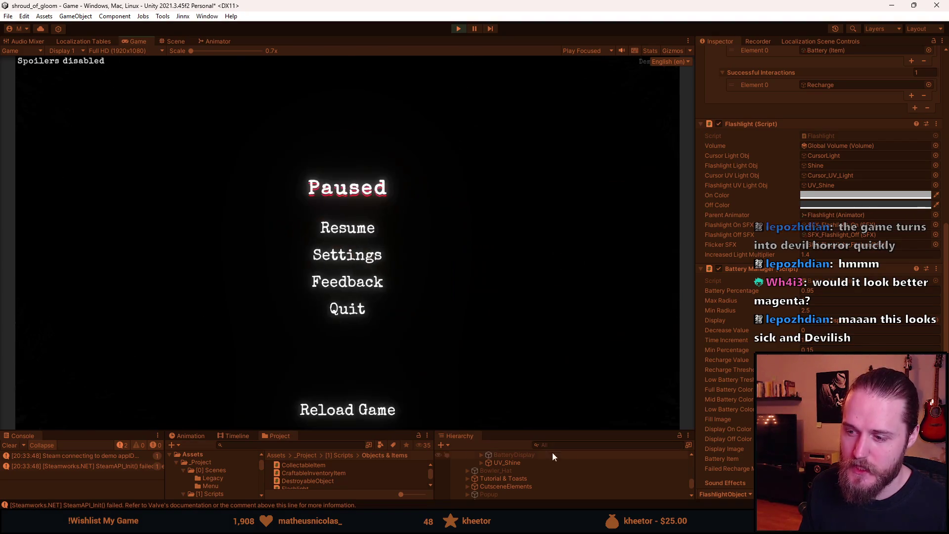
Step: Select Cursor_UV_Light under UV_Shine and set its Light 2D colour to magenta
left_click_drag(547, 433, 547, 333)
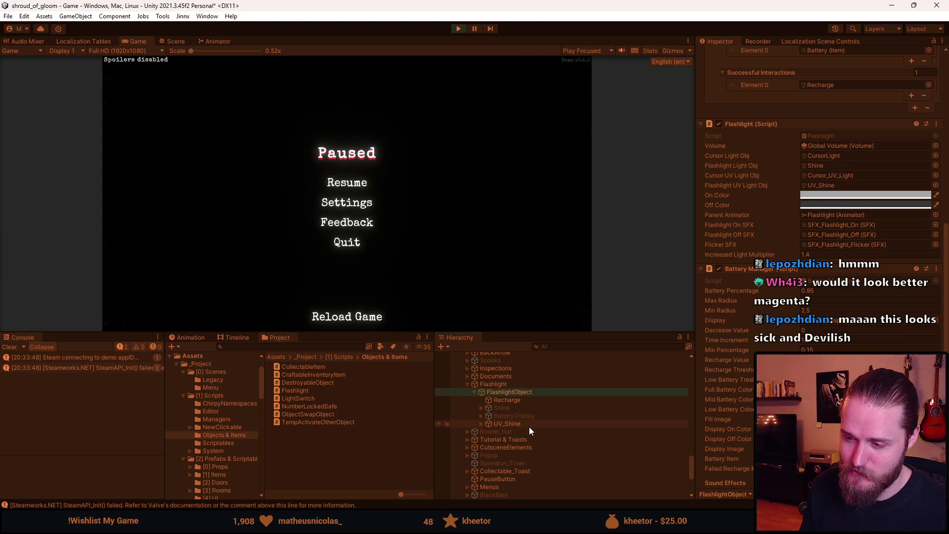
left_click(529, 424)
scroll(583, 427, "down", 5)
left_click(526, 473)
left_click(850, 202)
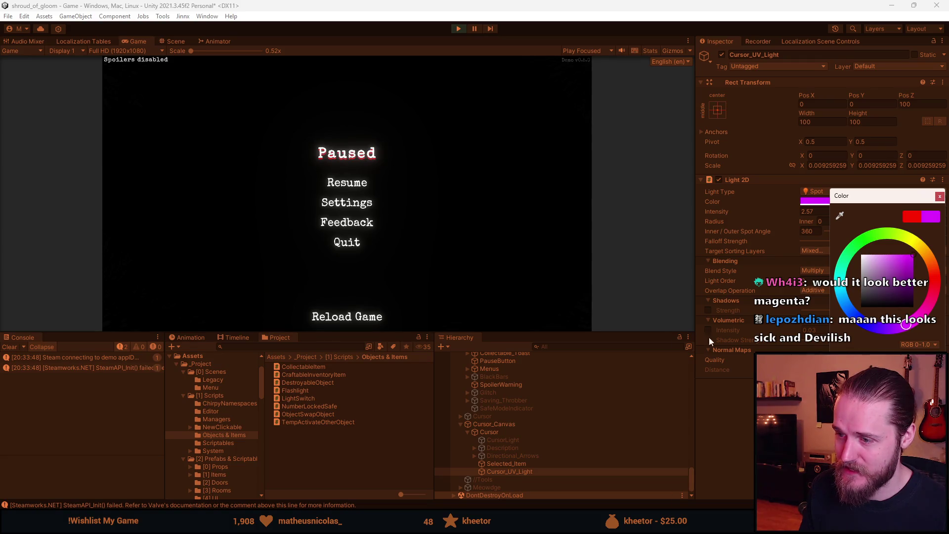
Step: Enlarge the Game view, resume play and sweep the magenta UV light across the door
left_click_drag(517, 334, 517, 449)
left_click(371, 244)
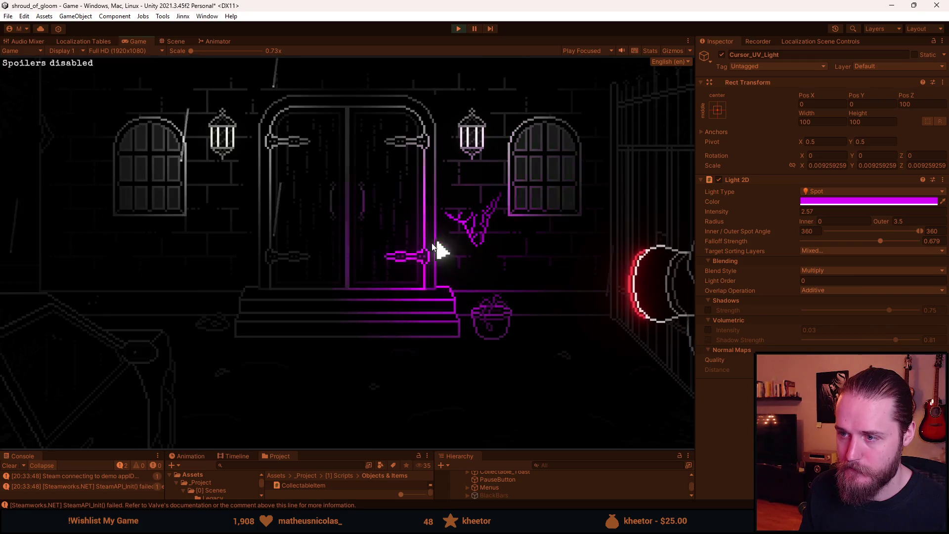
left_click(387, 266)
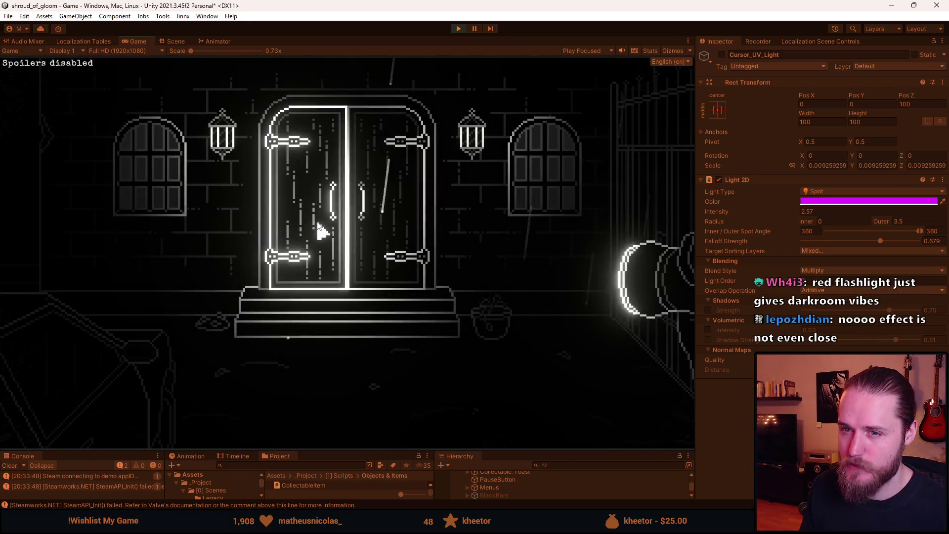
mouse_move(318, 227)
left_mouse_down()
mouse_move(326, 258)
mouse_move(512, 203)
mouse_move(321, 267)
mouse_move(561, 193)
mouse_move(119, 200)
mouse_move(344, 244)
mouse_move(494, 235)
mouse_move(145, 84)
mouse_move(110, 296)
mouse_move(218, 132)
mouse_move(89, 417)
mouse_move(155, 395)
mouse_move(186, 328)
mouse_move(237, 371)
mouse_move(302, 327)
mouse_move(523, 215)
mouse_move(294, 170)
mouse_move(233, 223)
mouse_move(387, 189)
mouse_move(568, 170)
mouse_move(332, 223)
mouse_move(360, 218)
left_mouse_up()
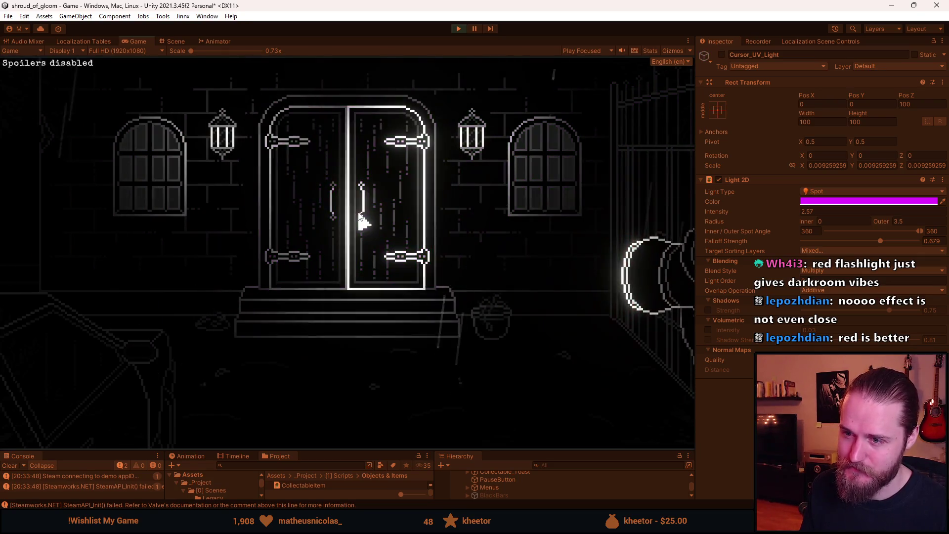
Step: Pause, set the cursor light's colour back to red in the Color picker, and resume play
key("Escape")
left_click(845, 201)
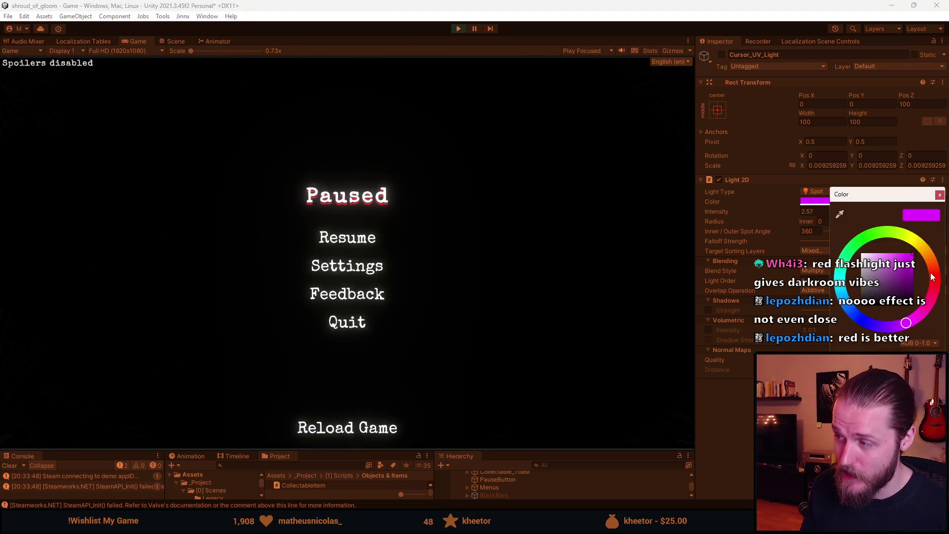
left_click(364, 239)
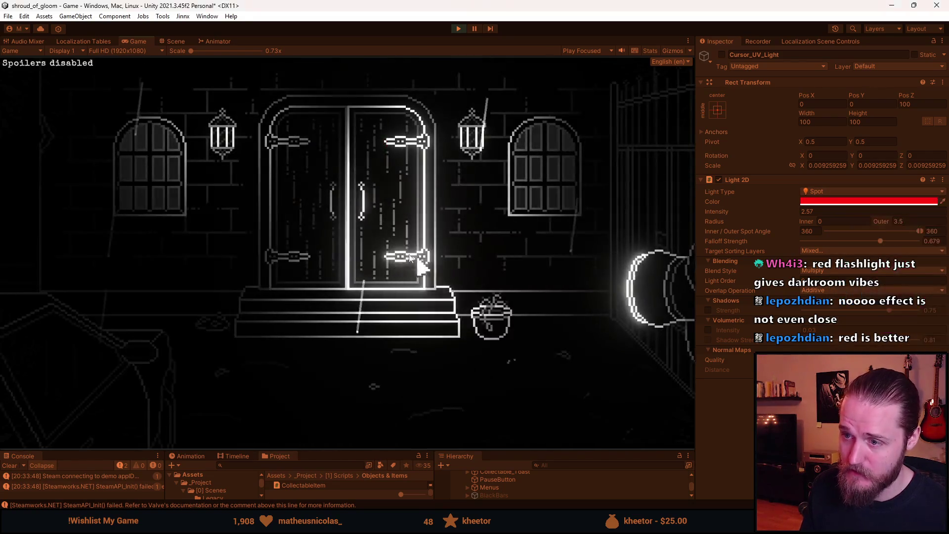
Step: Turn the red UV cursor light off and back on over the entrance door
left_click_drag(447, 244, 444, 245)
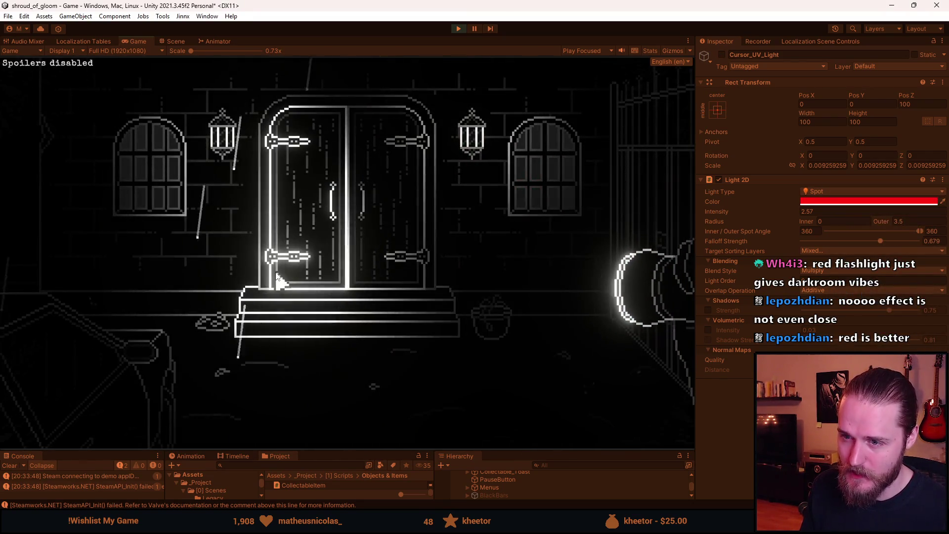
left_click(278, 272)
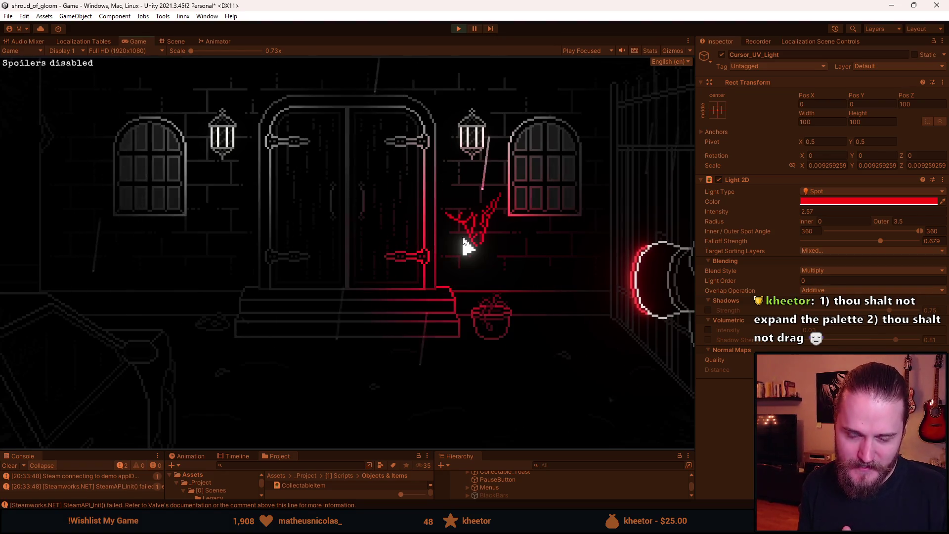
right_click(236, 245)
right_click(235, 245)
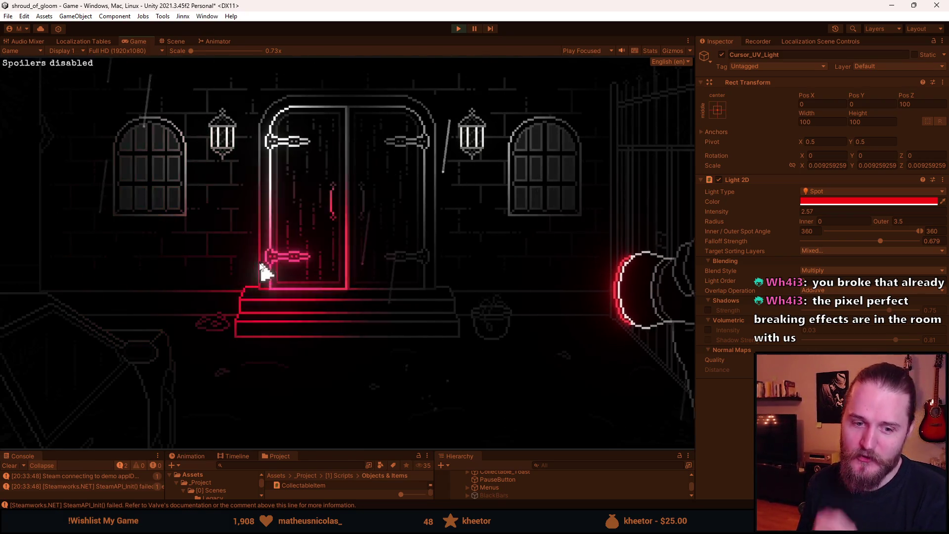
key("alt+Tab")
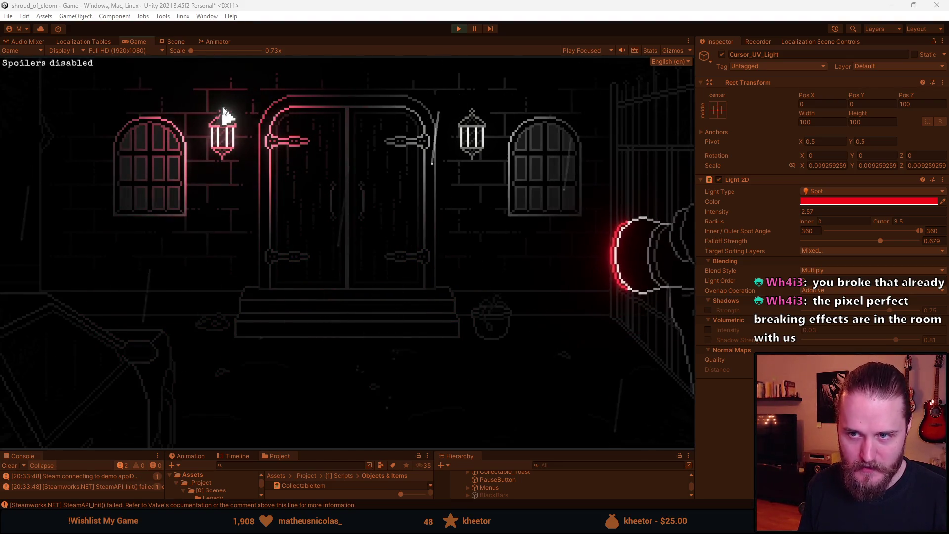
Step: Pause play and zoom in on the cursor's small white light square in the Scene view
left_click(458, 28)
scroll(273, 317, "up", 10)
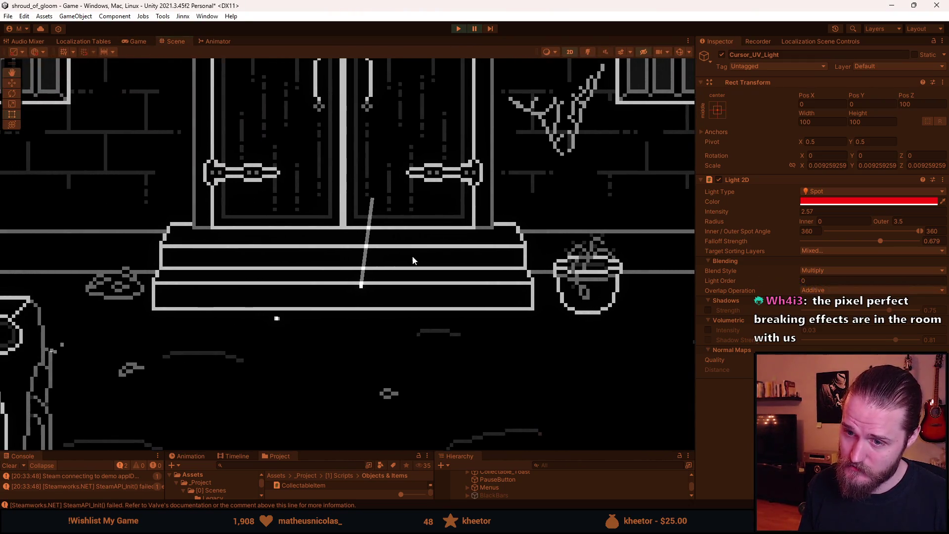
scroll(275, 330, "up", 8)
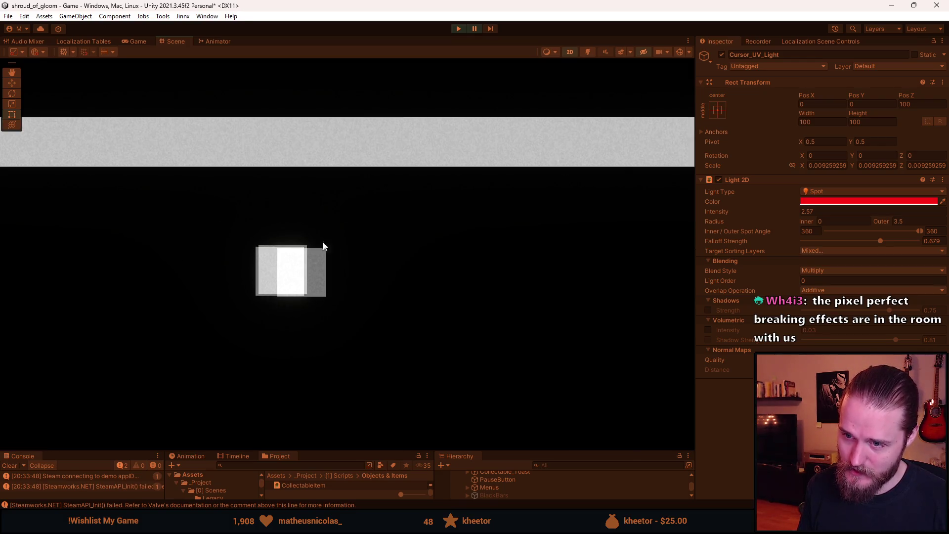
scroll(286, 227, "down", 15)
left_click_drag(282, 227, 440, 344)
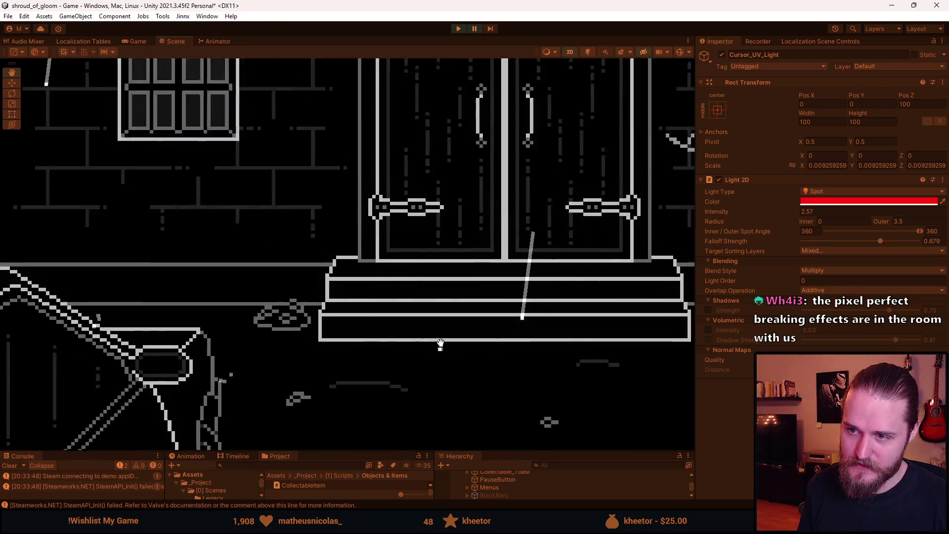
left_click_drag(314, 132, 237, 267)
scroll(242, 253, "up", 6)
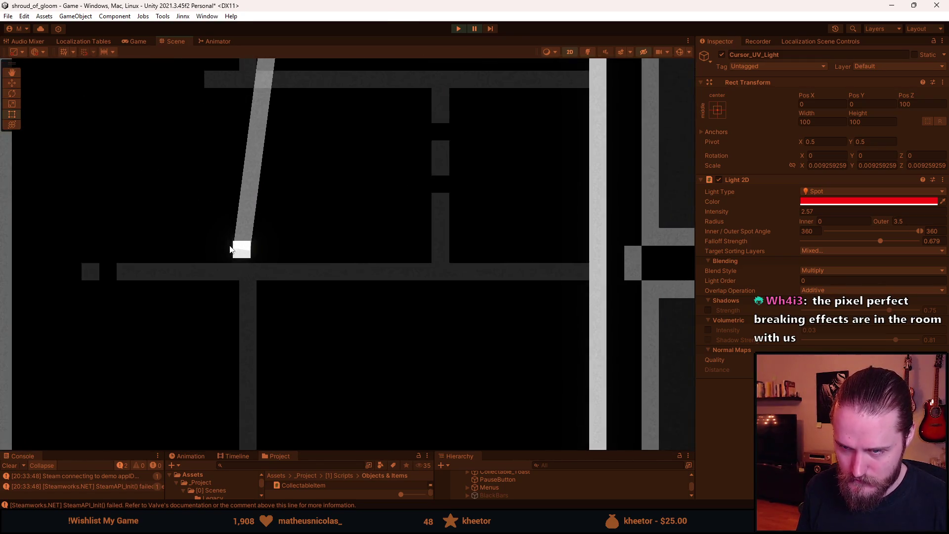
scroll(231, 249, "up", 3)
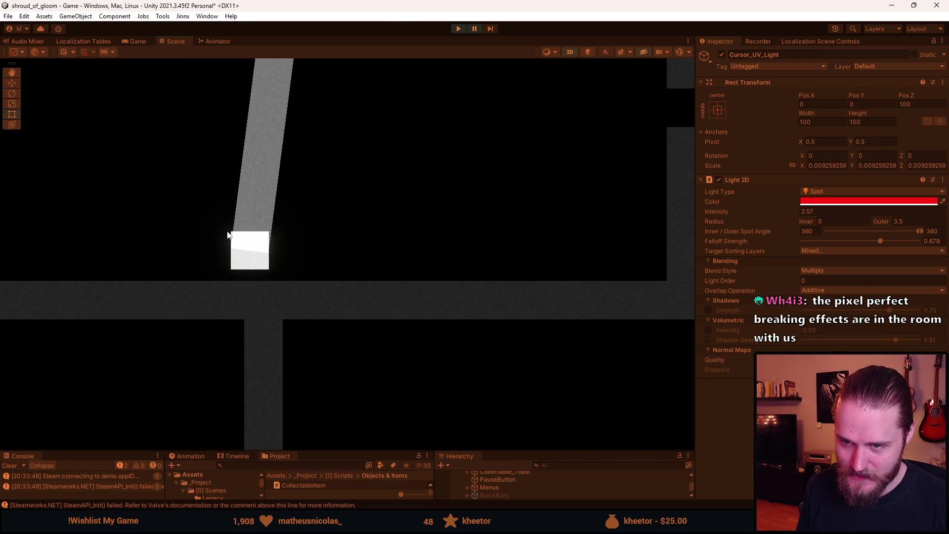
scroll(289, 265, "down", 4)
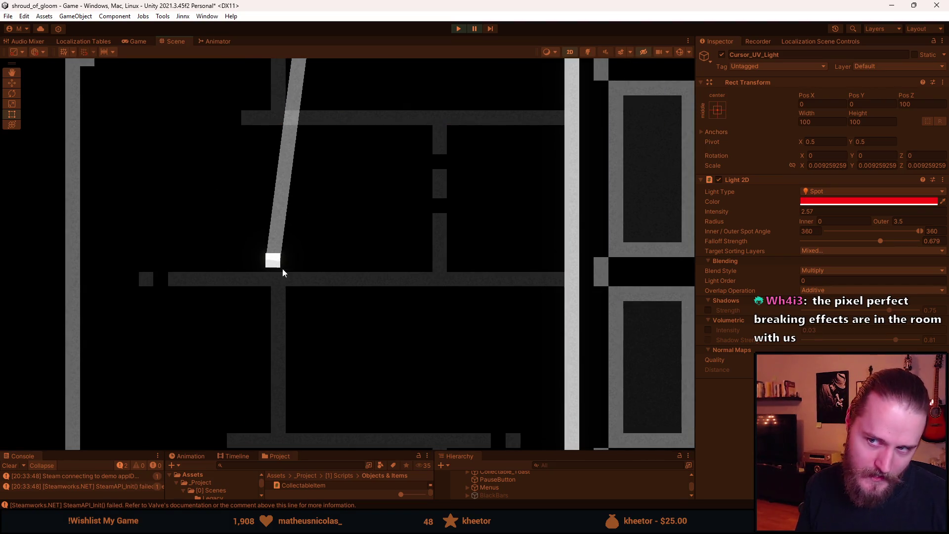
mouse_move(291, 135)
left_mouse_down()
mouse_move(265, 282)
mouse_move(253, 276)
left_mouse_up()
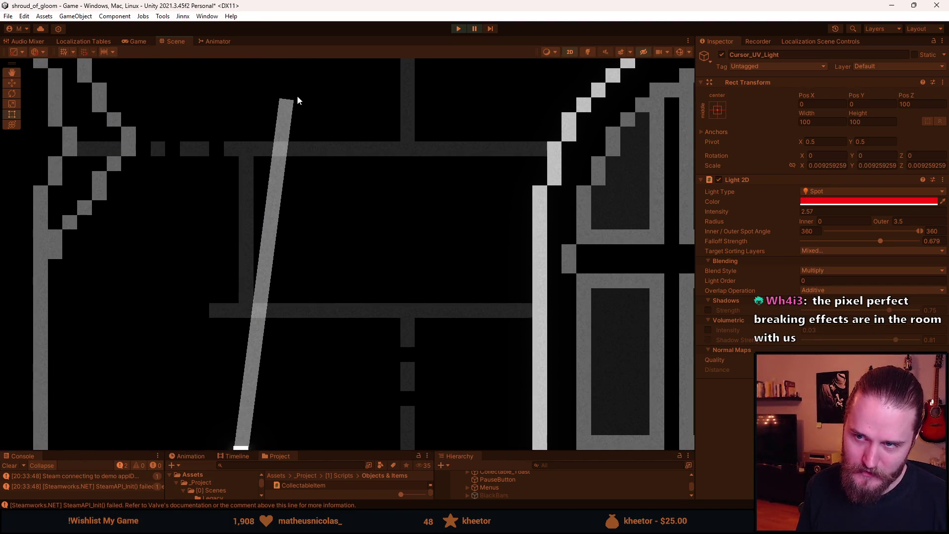
Step: Pan and zoom out to frame the whole room and the game camera
scroll(301, 197, "down", 10)
left_click_drag(460, 275, 307, 247)
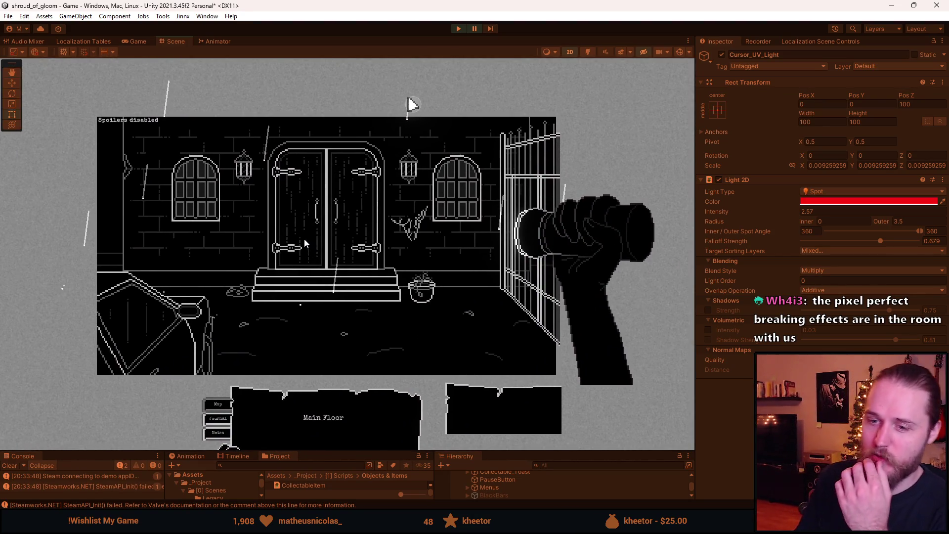
scroll(454, 286, "up", 5)
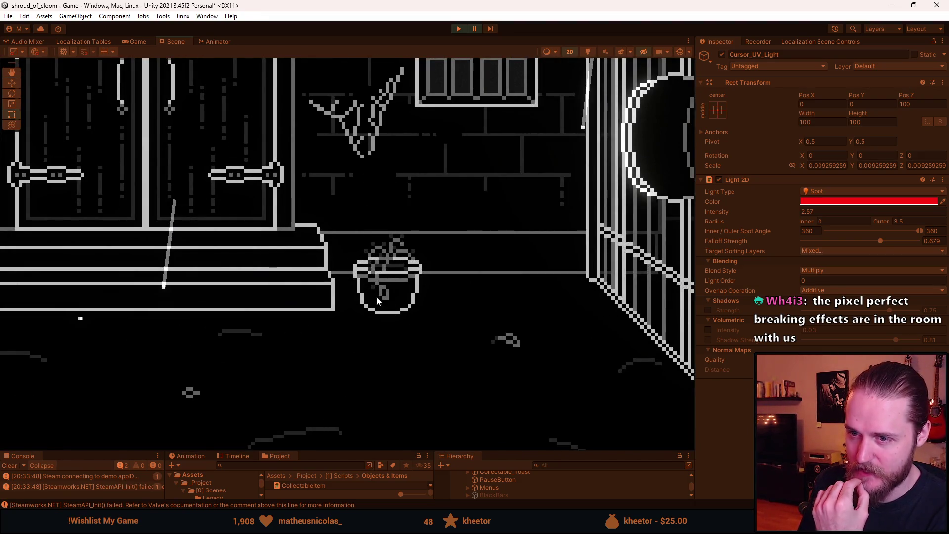
scroll(387, 235, "down", 4)
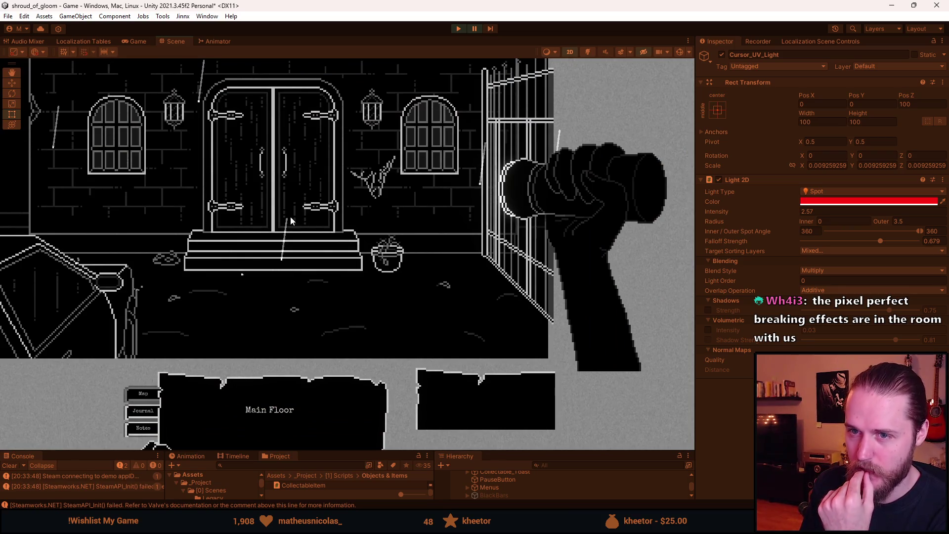
left_click_drag(288, 219, 348, 259)
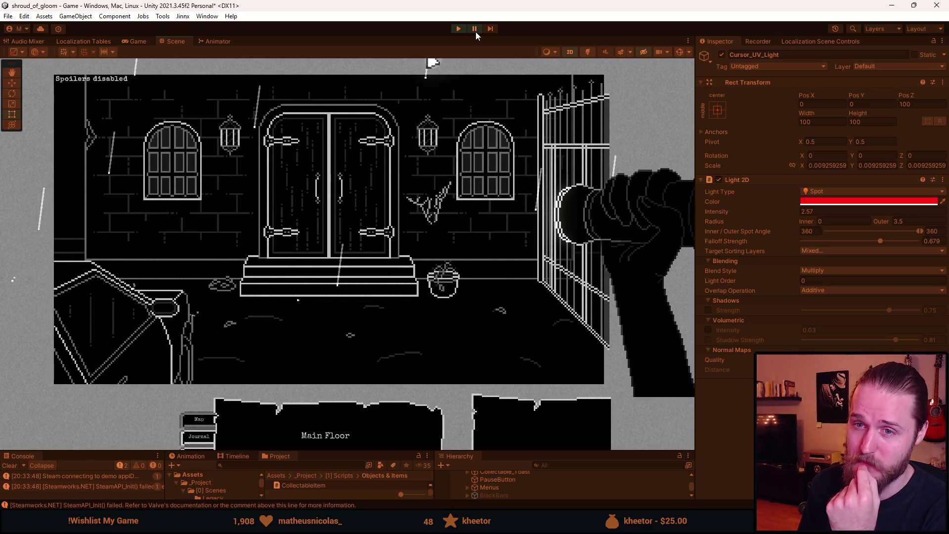
Step: Resume play, switch between the white beam and red UV light, then open the pause menu
left_click(475, 29)
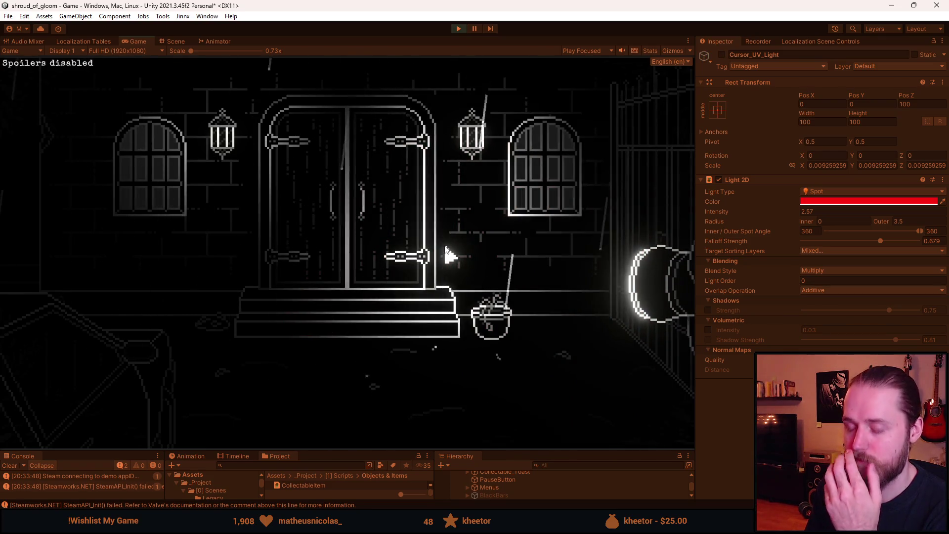
key("Escape")
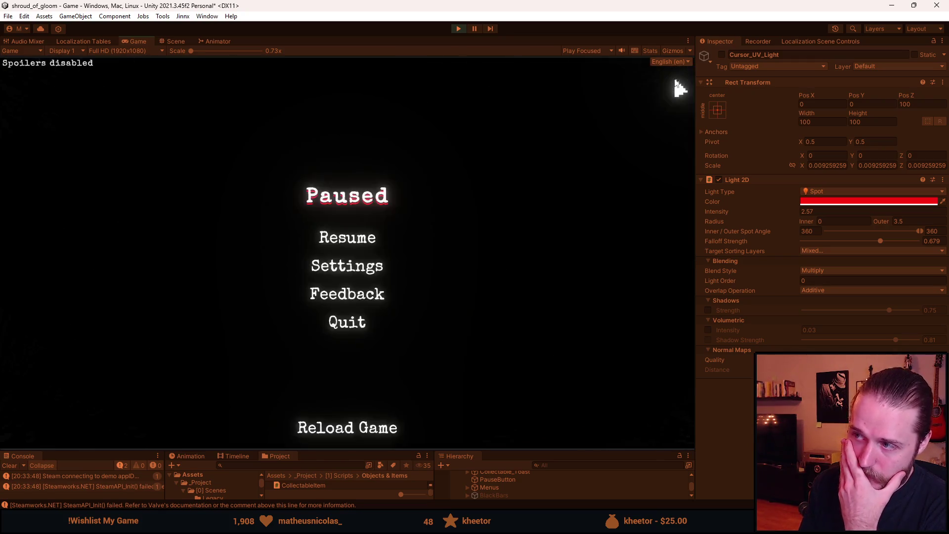
Step: Check the Controls bindings under Settings, with Flashlight on C, then back out and resume play
left_click(346, 266)
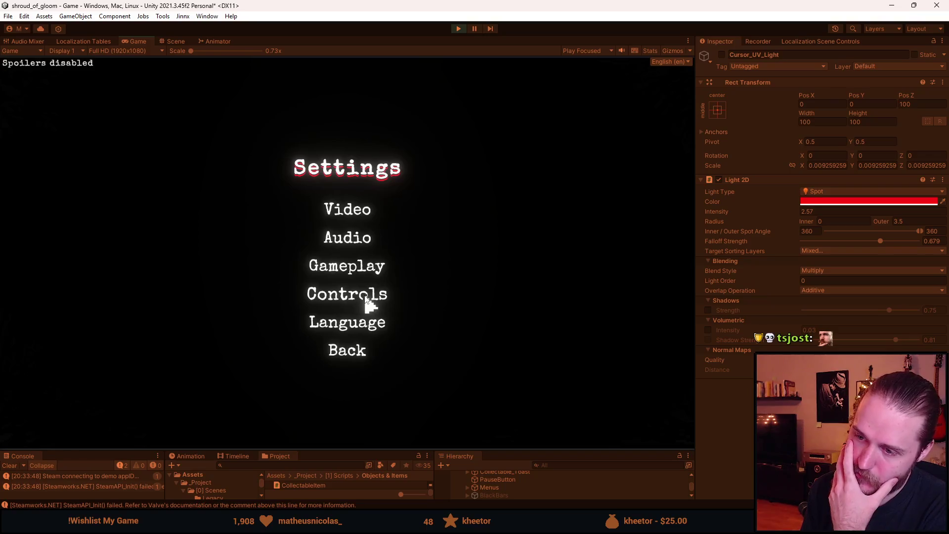
left_click(366, 298)
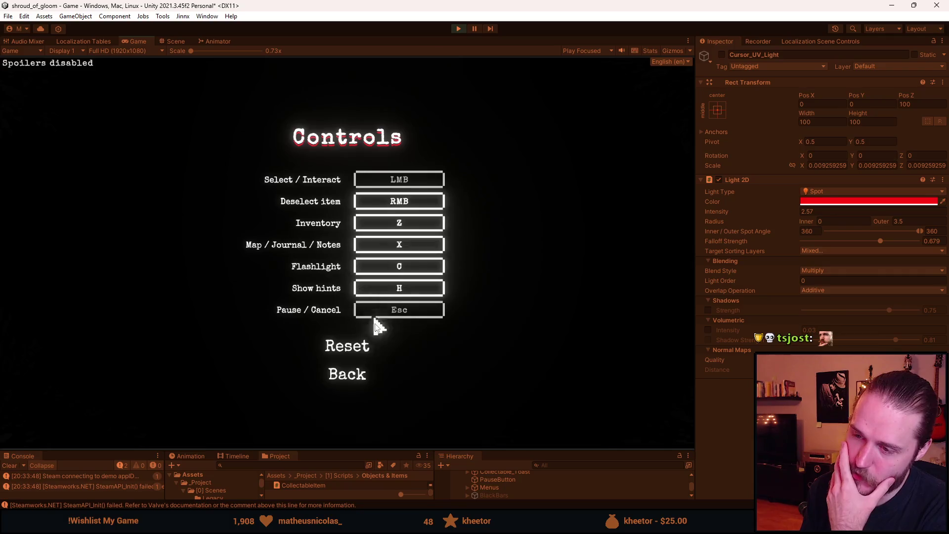
left_click(355, 377)
left_click(345, 349)
key("Escape")
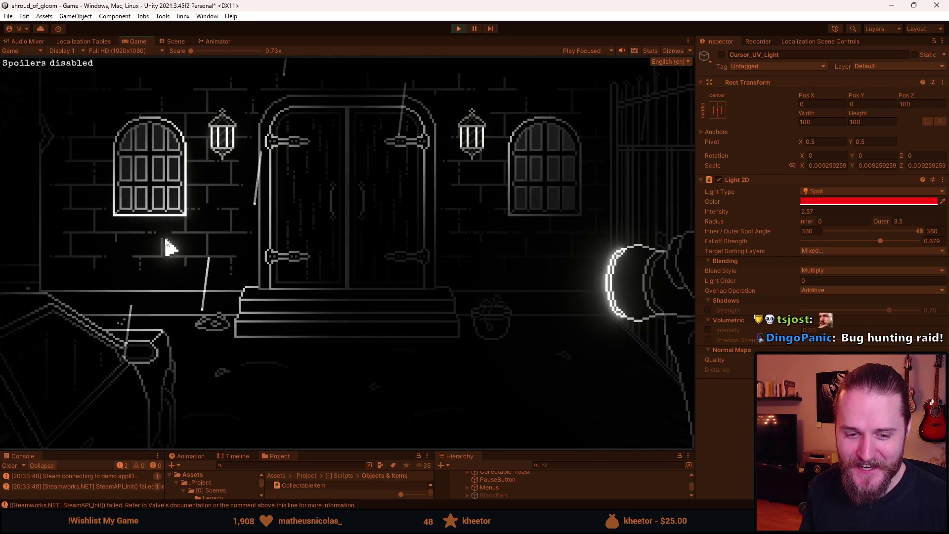
Step: Walk into the left room and back, then turn the red UV cursor light on and off
key("alt+Tab")
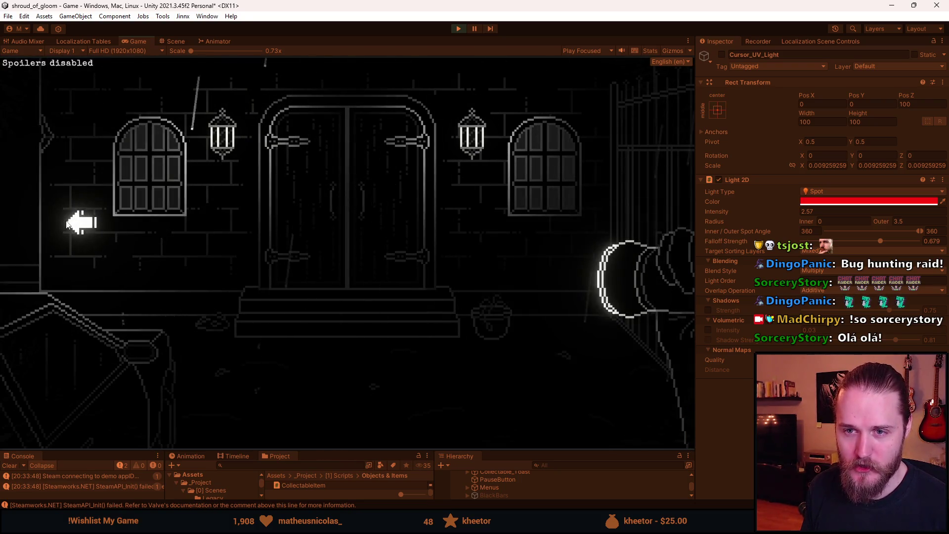
left_click(89, 226)
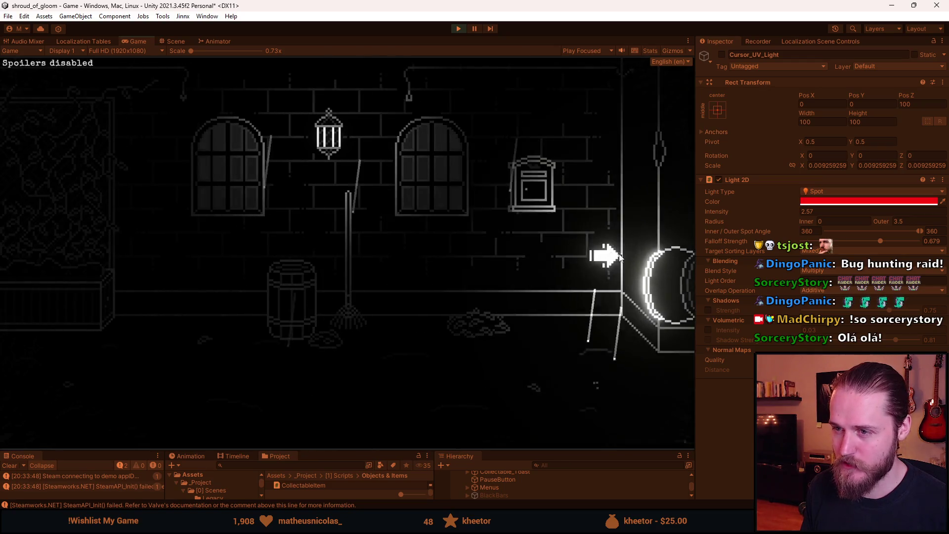
left_click(618, 238)
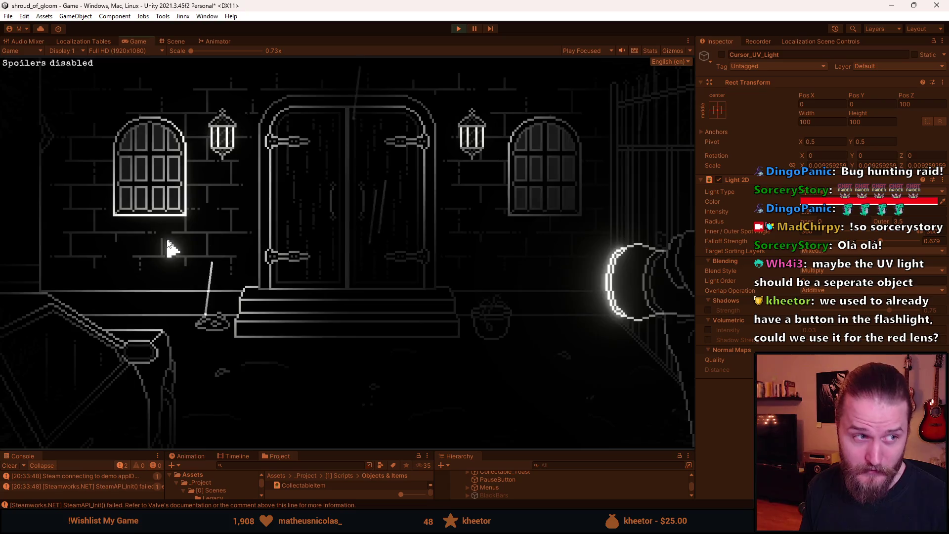
left_click(167, 240)
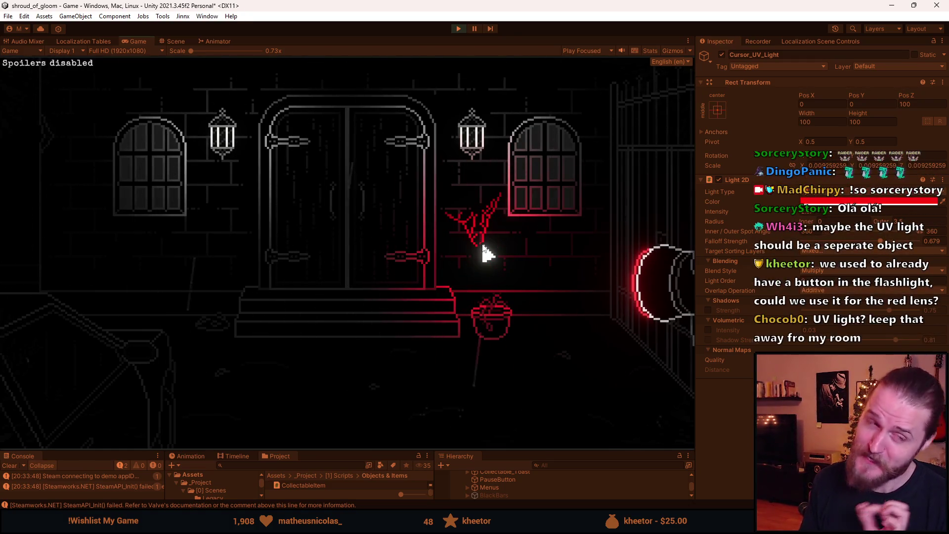
right_click(486, 254)
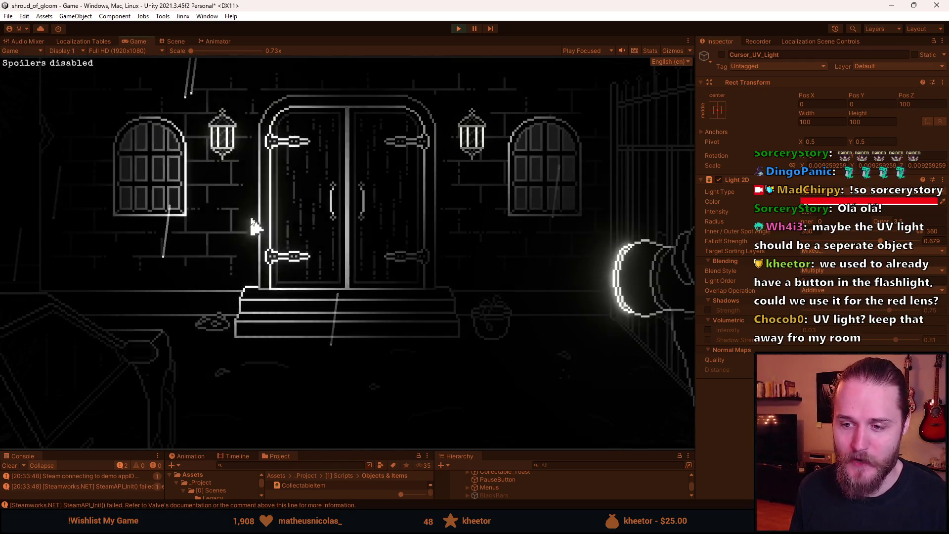
Step: Walk through the garage and barrel rooms into the kitchen and open the cabinet to reveal the jug
left_click(79, 243)
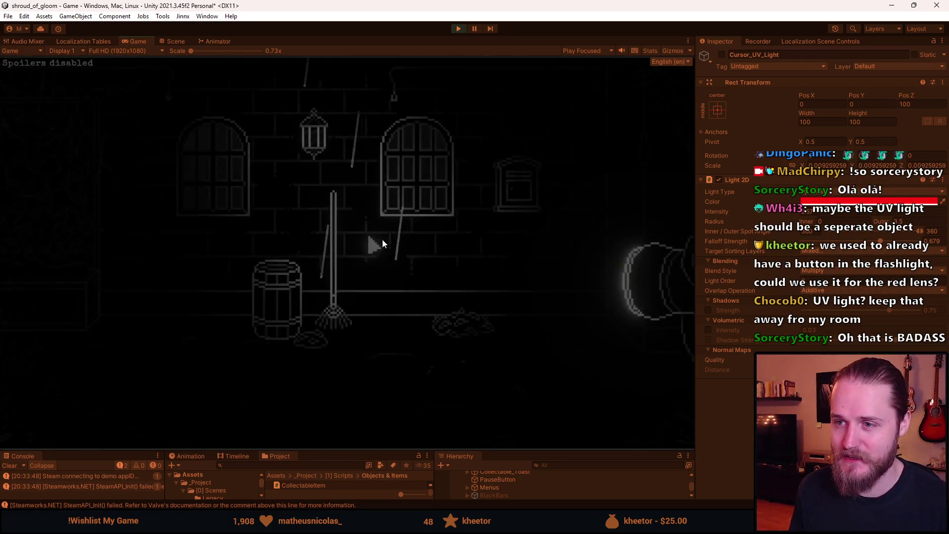
left_click(87, 329)
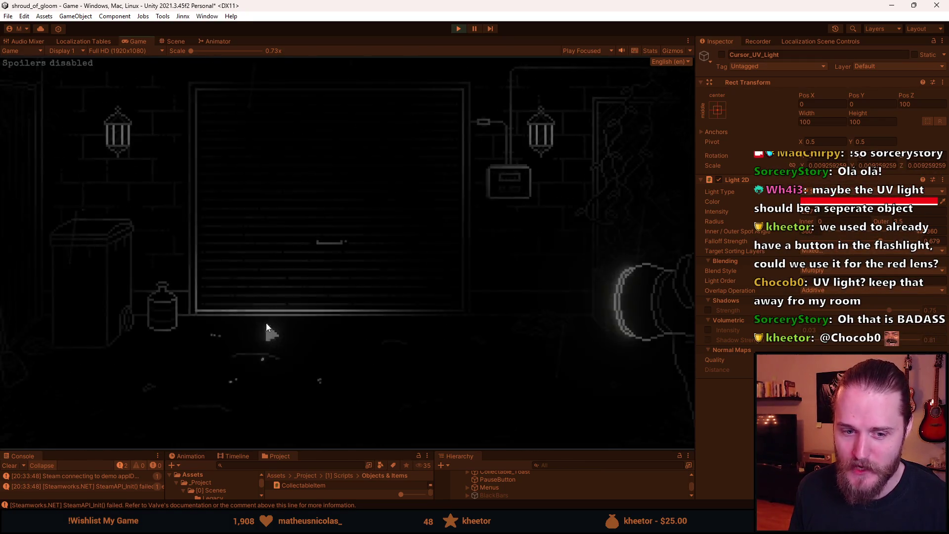
left_click(635, 198)
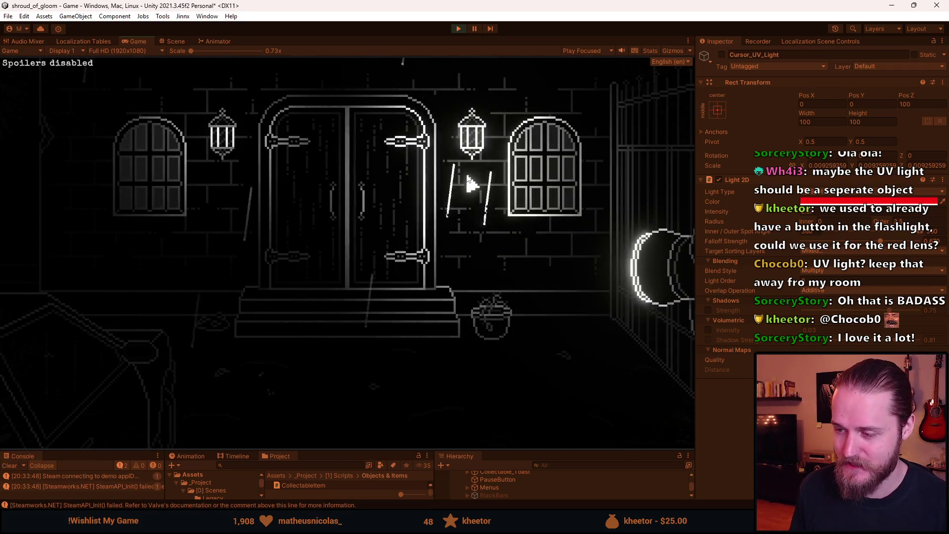
left_click(323, 208)
left_click(647, 317)
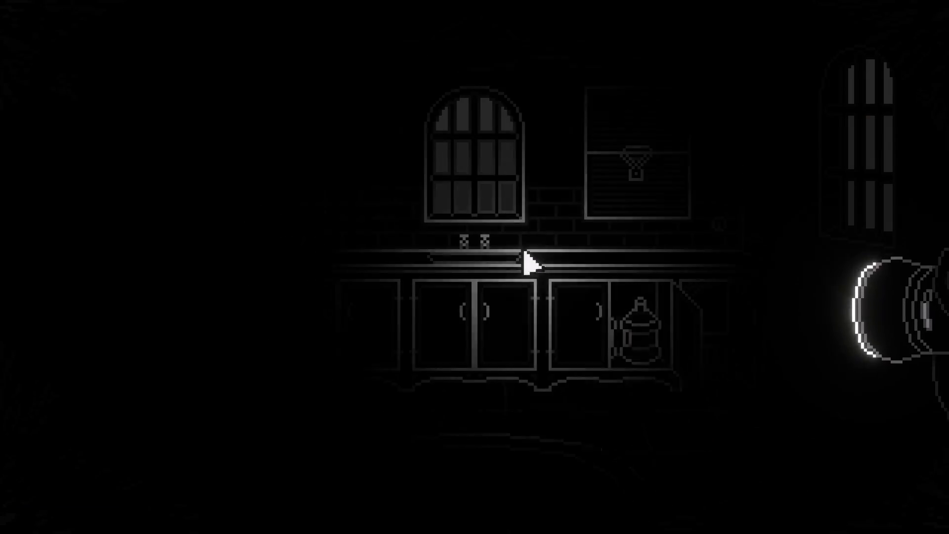
Step: Enter the TV room, open the cabinet beside the television and the cardboard box, then move on
left_click(500, 207)
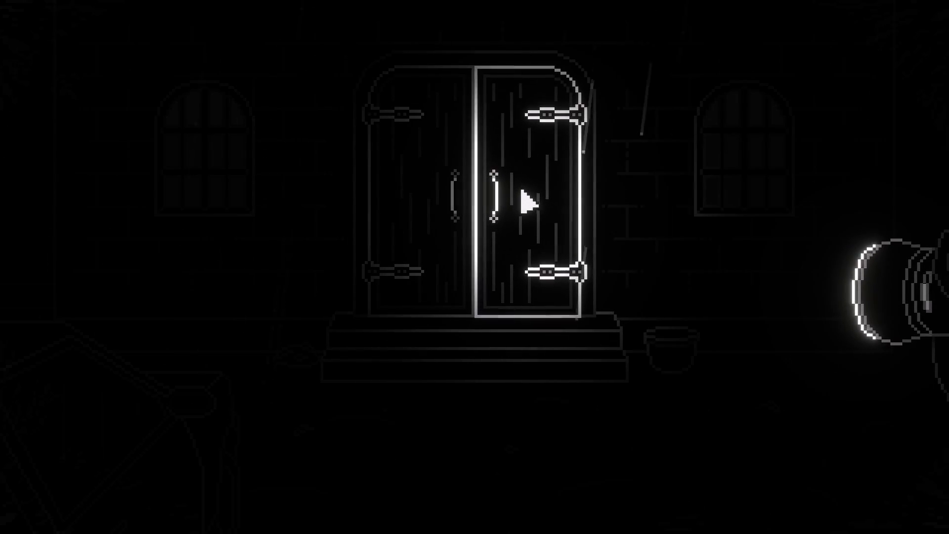
left_click(522, 205)
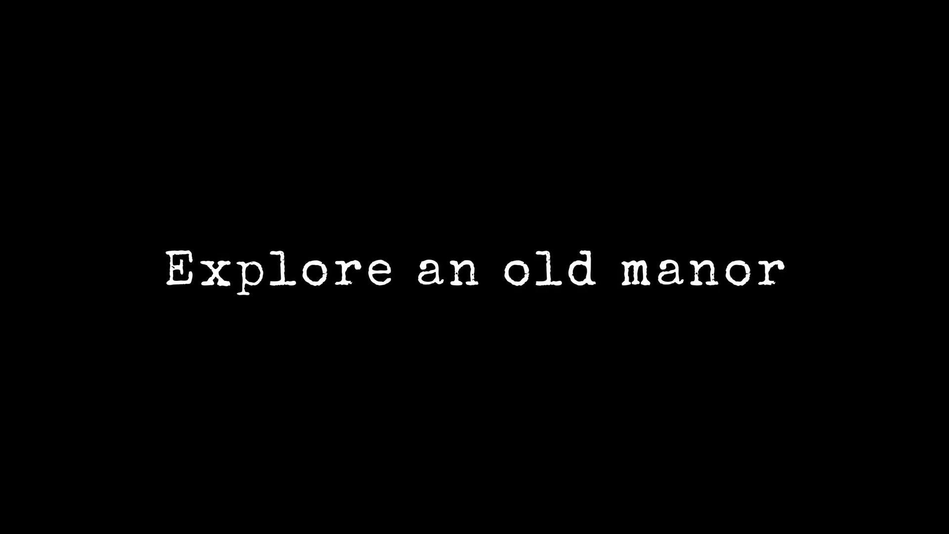
left_click(296, 328)
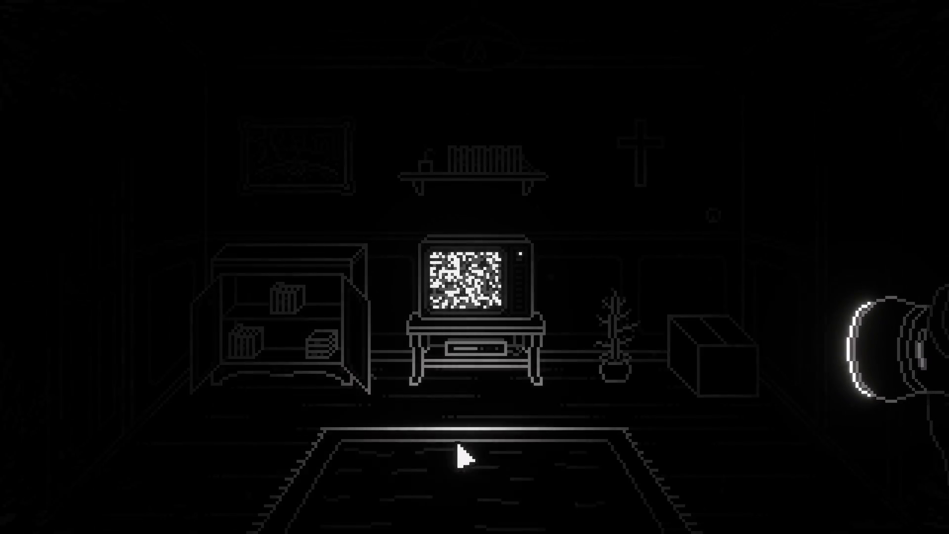
left_click(705, 351)
left_click(513, 222)
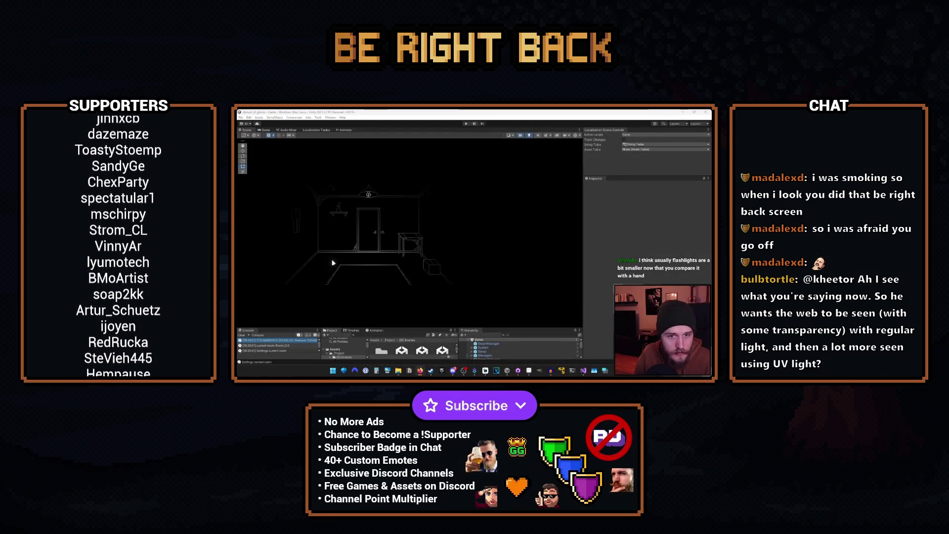
Step: Scroll the Google Images 'flashlight' results in Firefox and preview a rechargeable LED flashlight
key("alt+Tab")
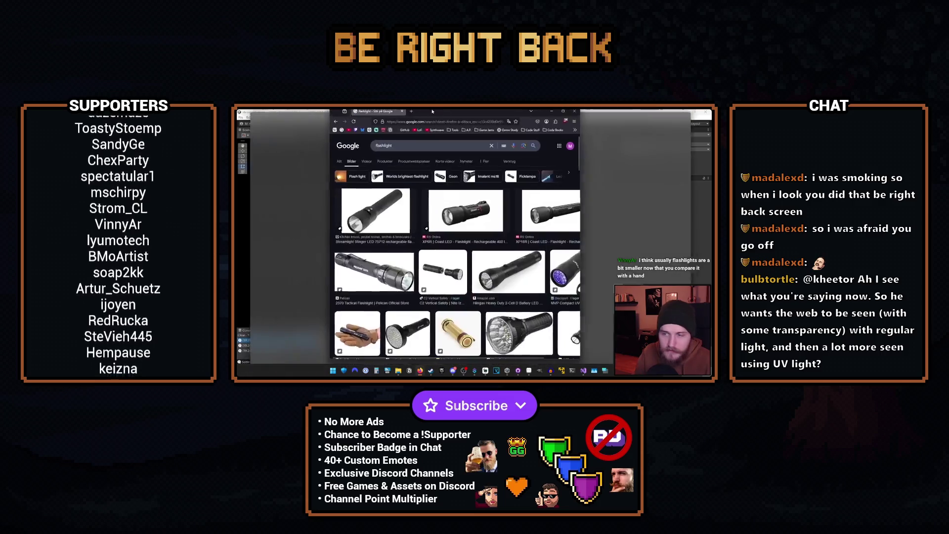
scroll(307, 266, "down", 2)
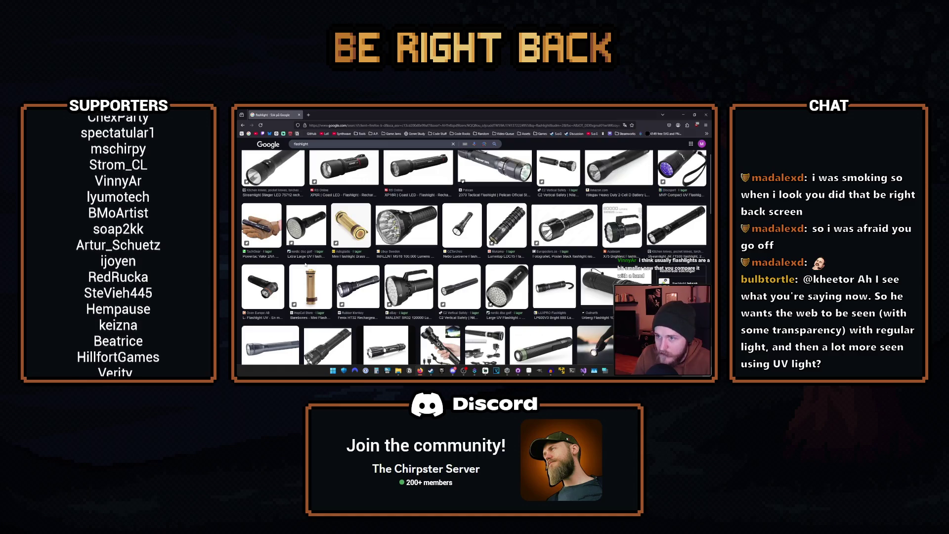
scroll(305, 266, "down", 3)
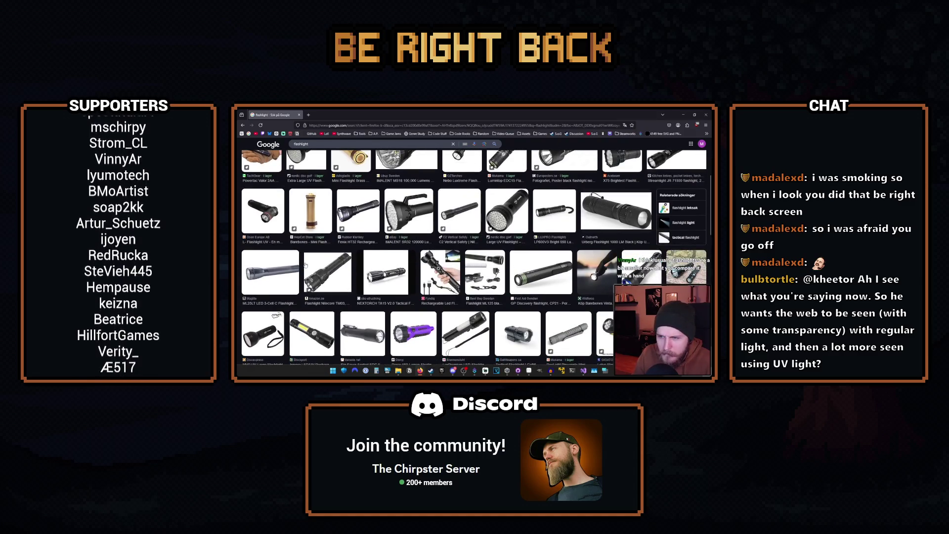
scroll(305, 265, "down", 1)
left_click(440, 247)
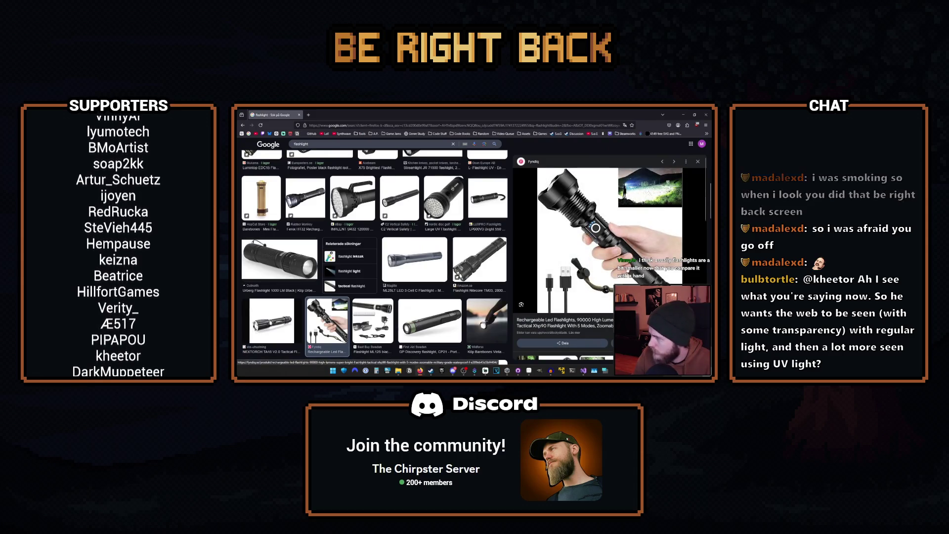
scroll(597, 270, "down", 5)
scroll(597, 269, "down", 1)
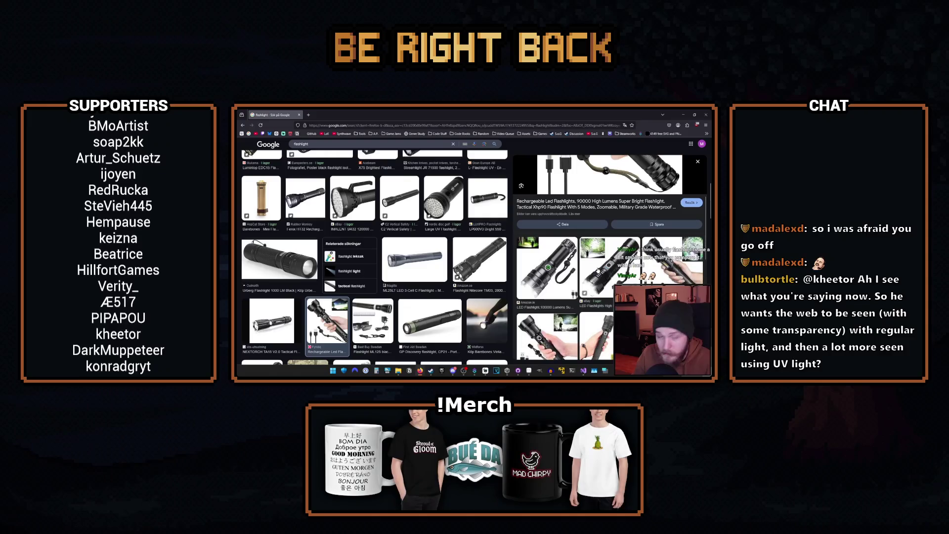
scroll(592, 270, "down", 3)
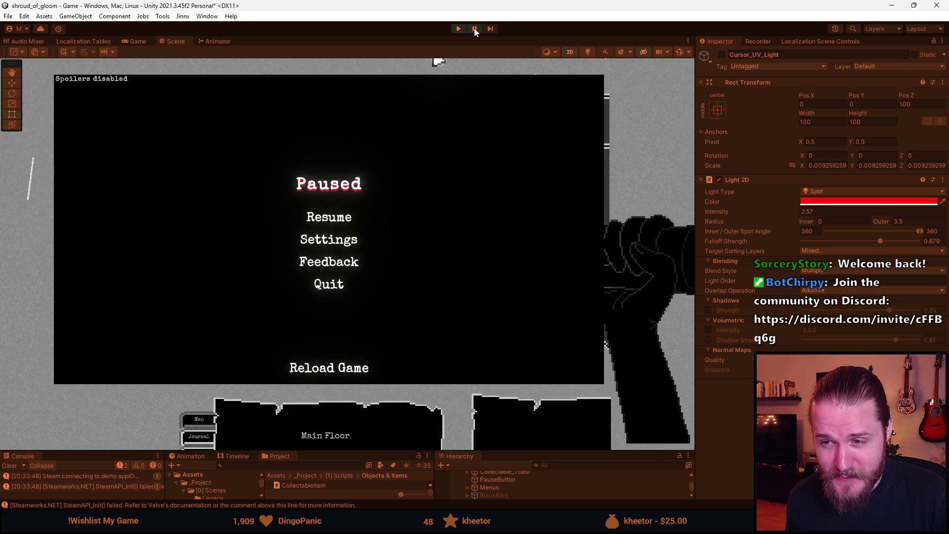
Step: Unpause Play mode and choose Resume in the game's Paused menu
left_click(473, 28)
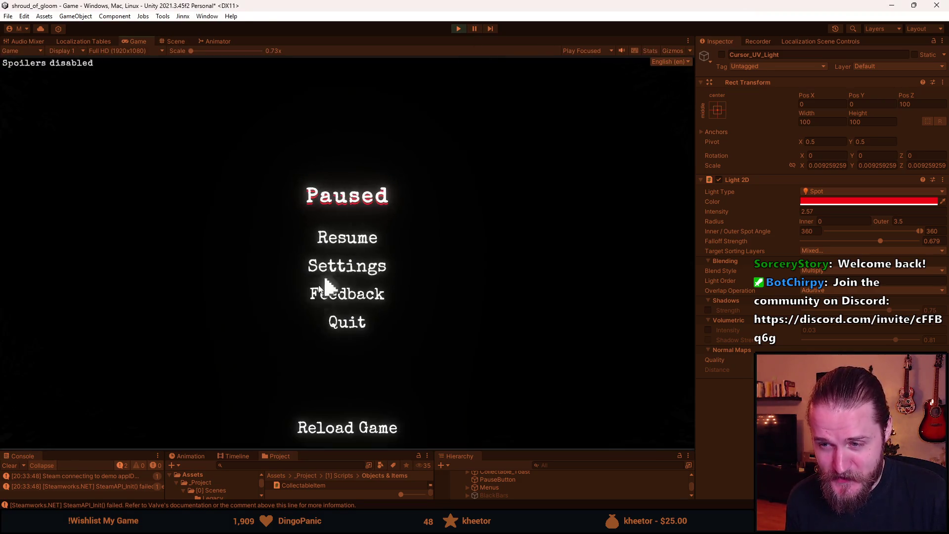
left_click(346, 247)
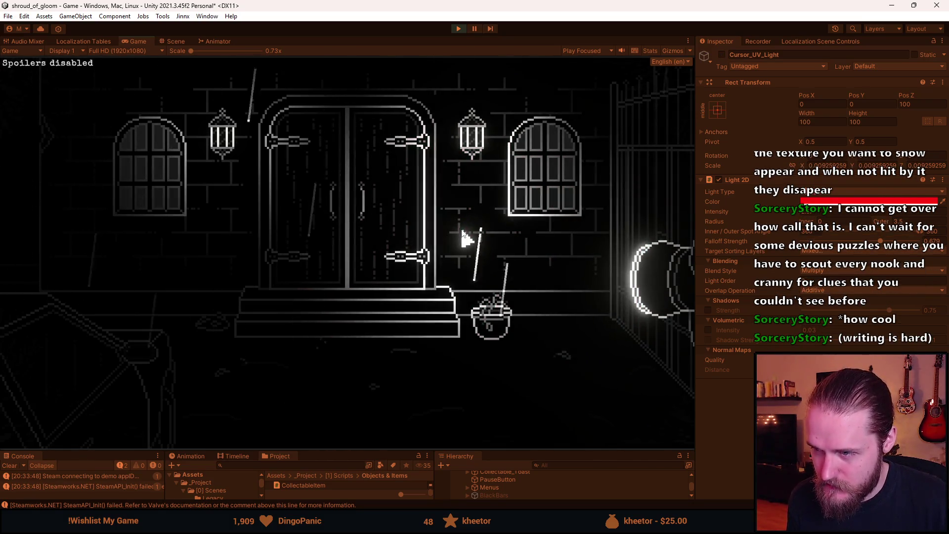
left_click(462, 231)
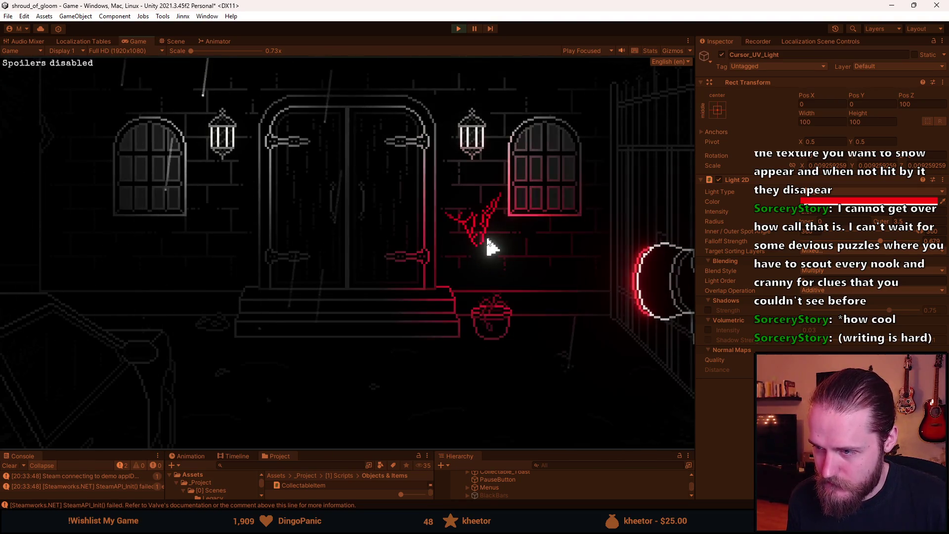
left_click(493, 246)
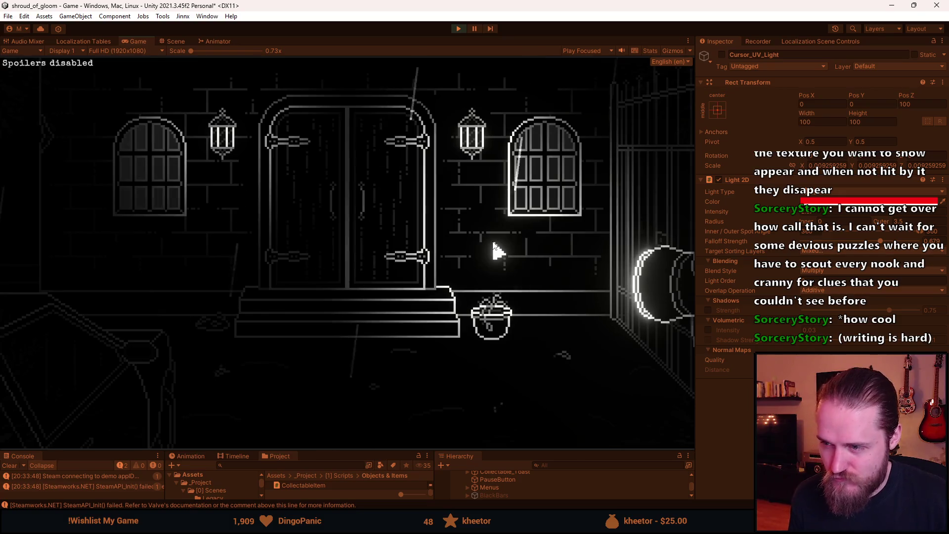
key("Escape")
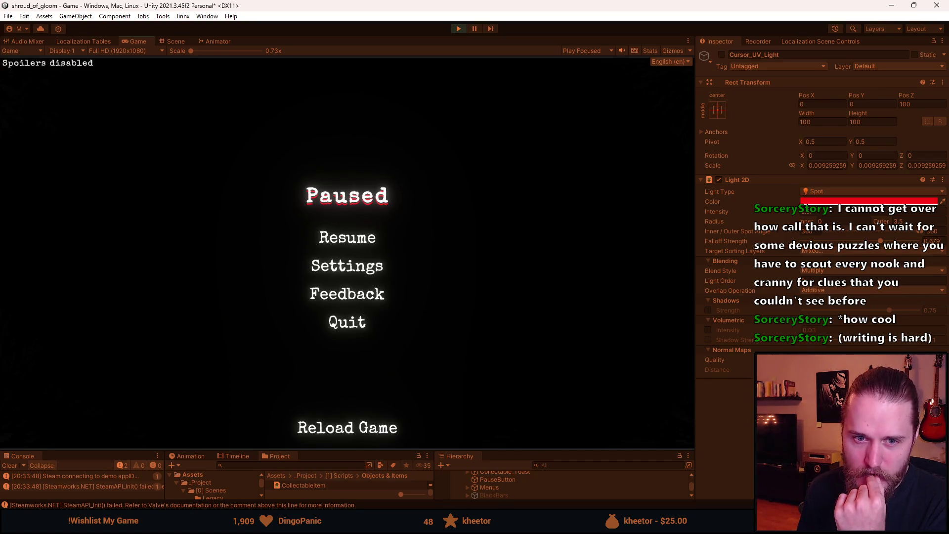
left_click(368, 240)
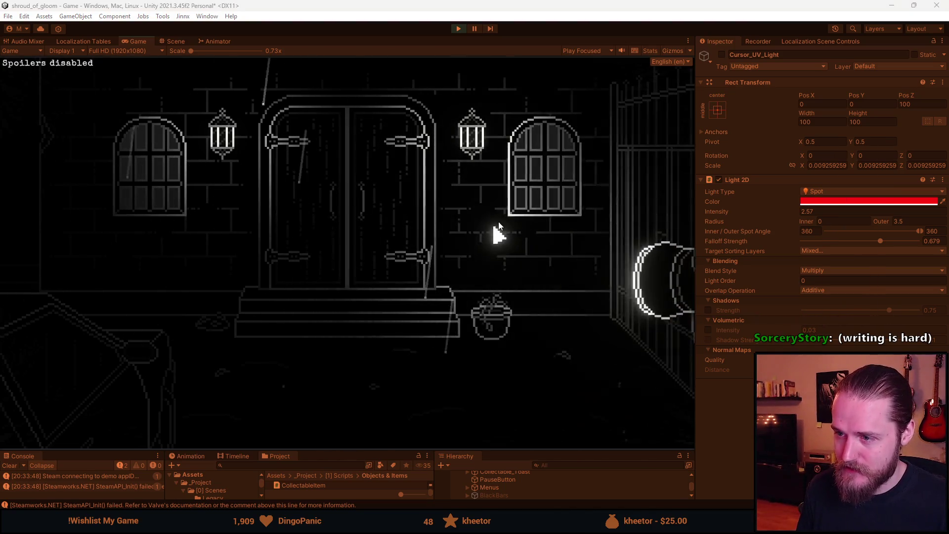
Step: Switch to the Scene view and zoom in on the door hall
left_click(174, 41)
scroll(459, 210, "up", 2)
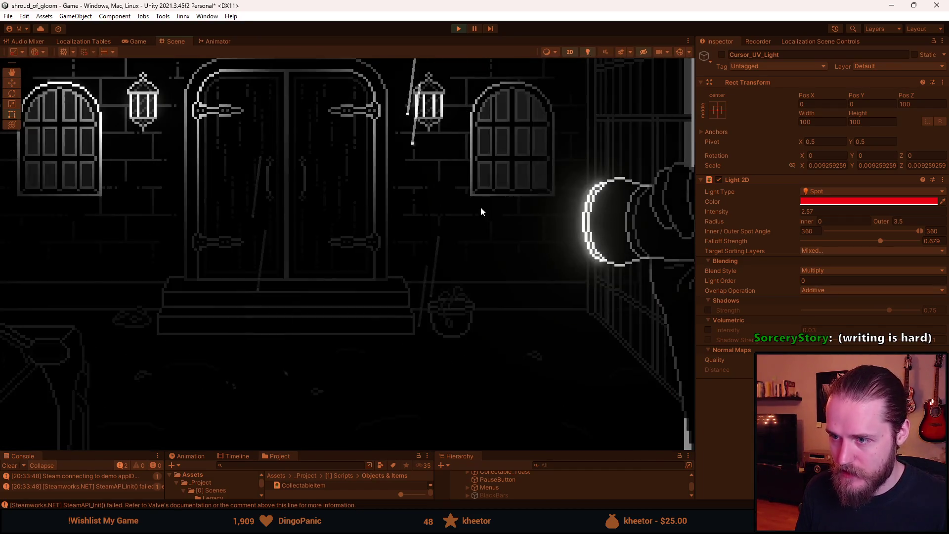
scroll(482, 212, "up", 2)
Step: Check the Light 2D colour, leaving it red, and drag the panel divider upward
left_click(839, 202)
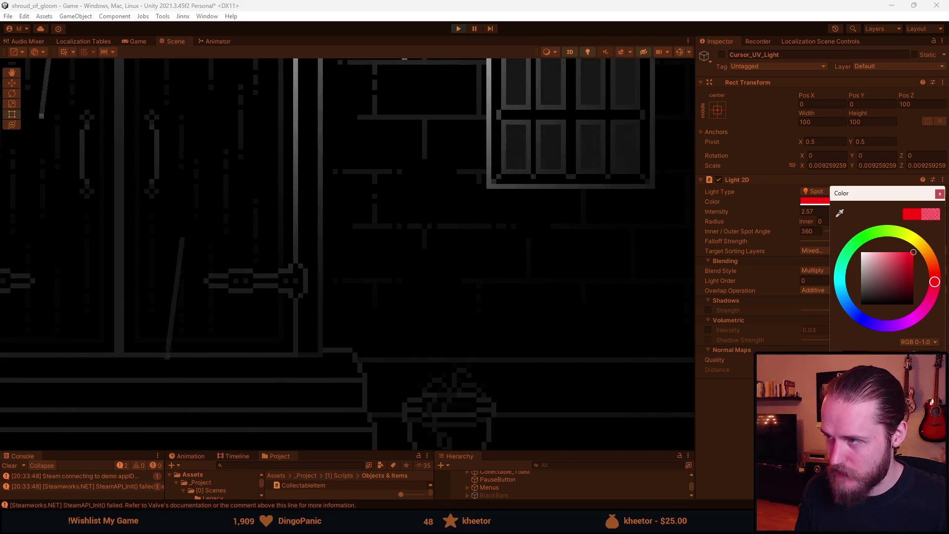
left_click(939, 193)
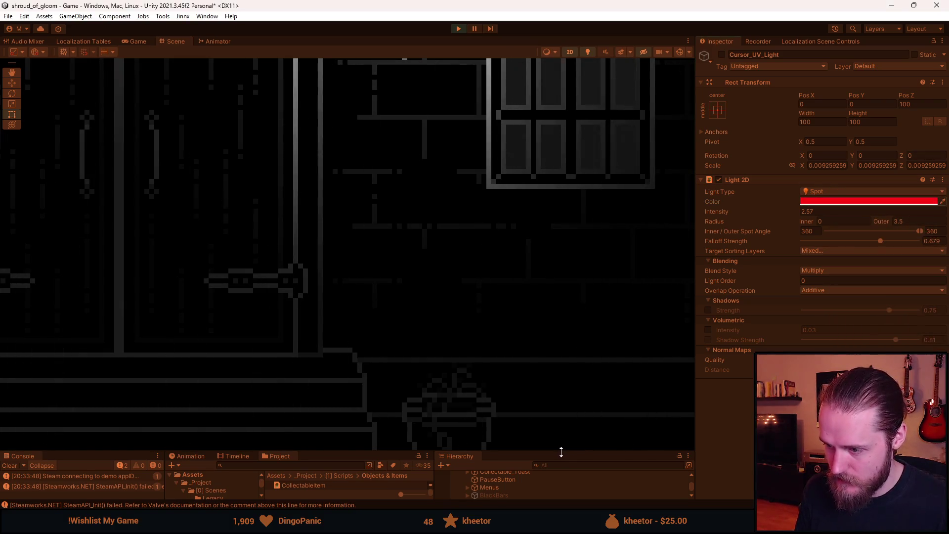
left_click_drag(561, 451, 561, 313)
scroll(543, 429, "up", 5)
Step: Select the UV_Sprite_Test image and inspect its tint colour in the colour picker
scroll(536, 405, "up", 10)
left_click(538, 420)
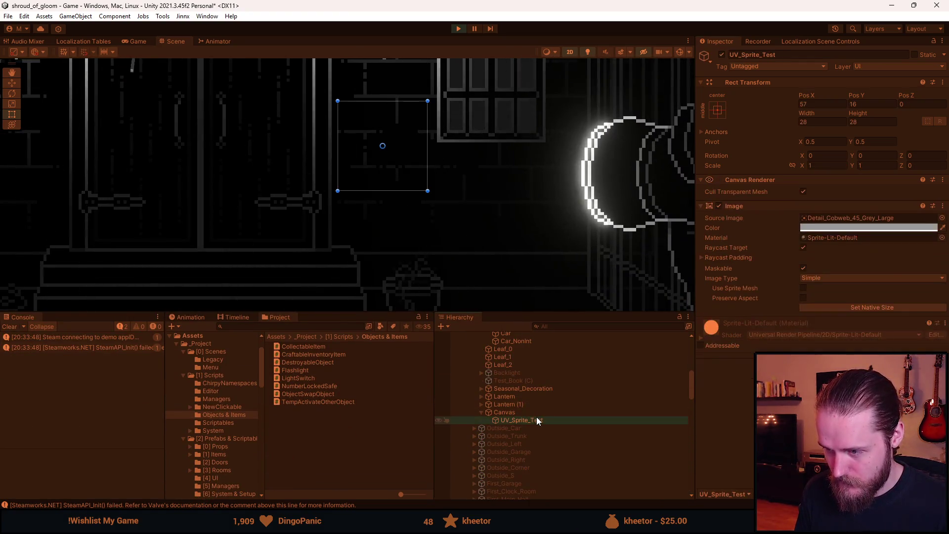
scroll(385, 155, "up", 4)
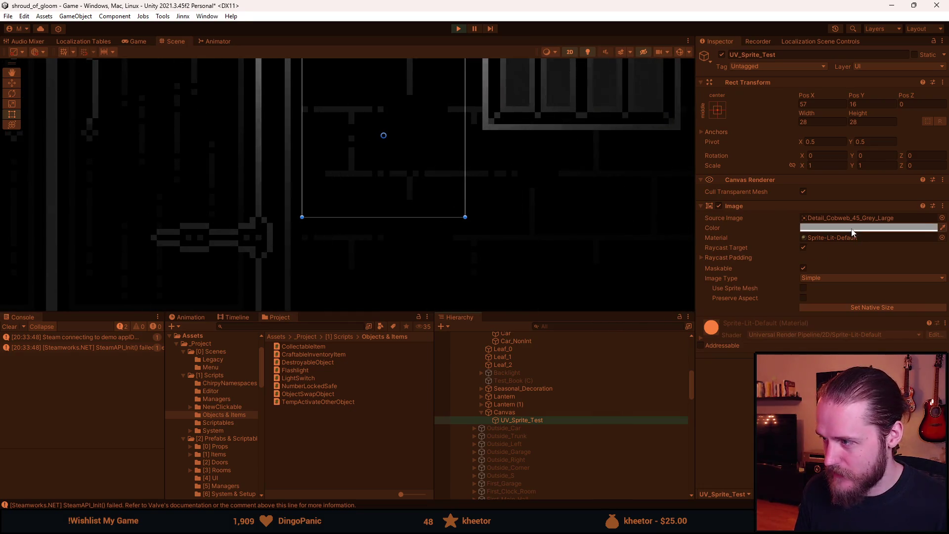
left_click(852, 228)
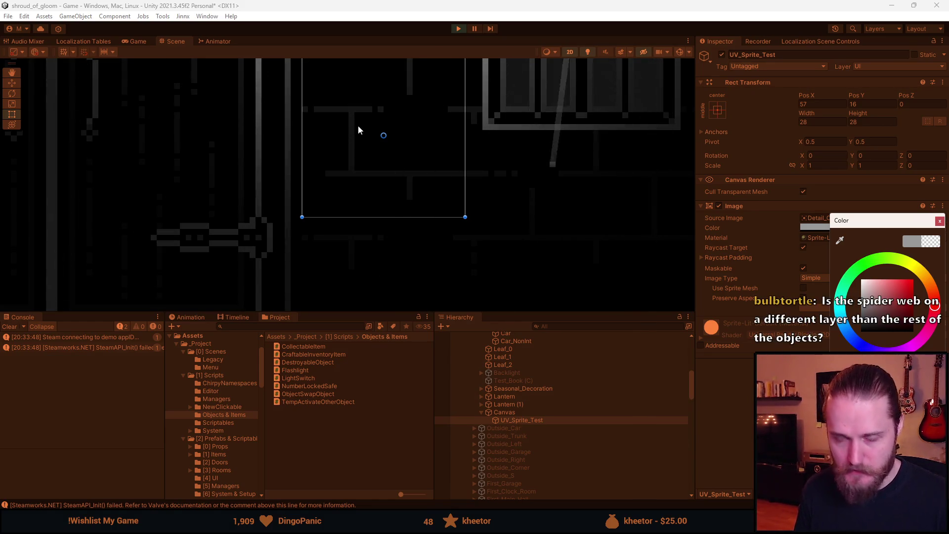
scroll(350, 206, "down", 3)
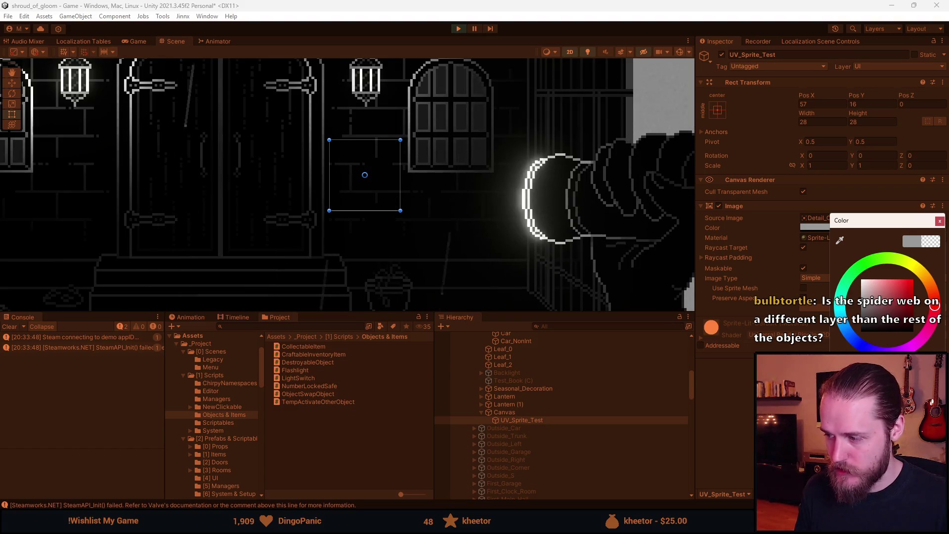
Step: Close the colour picker, return to the running Game view and pause the game
key("Escape")
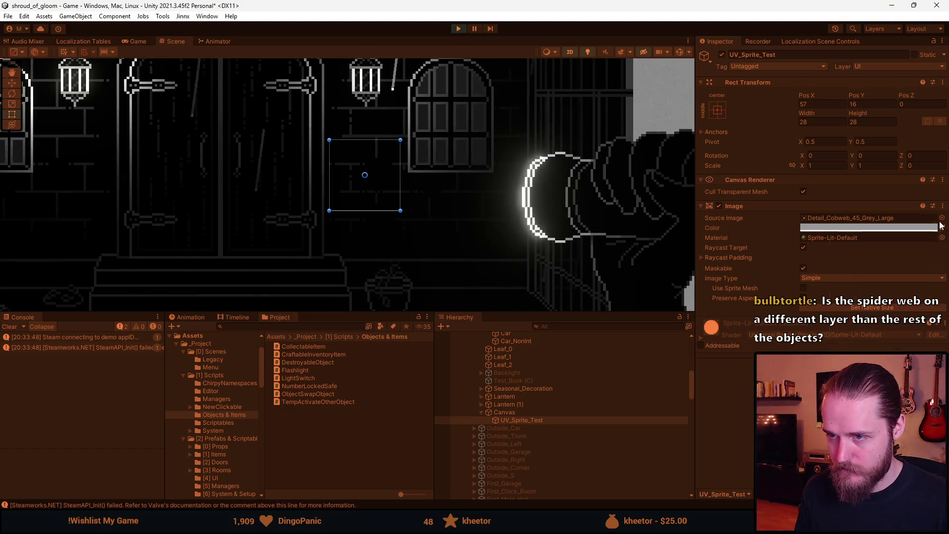
left_click(137, 41)
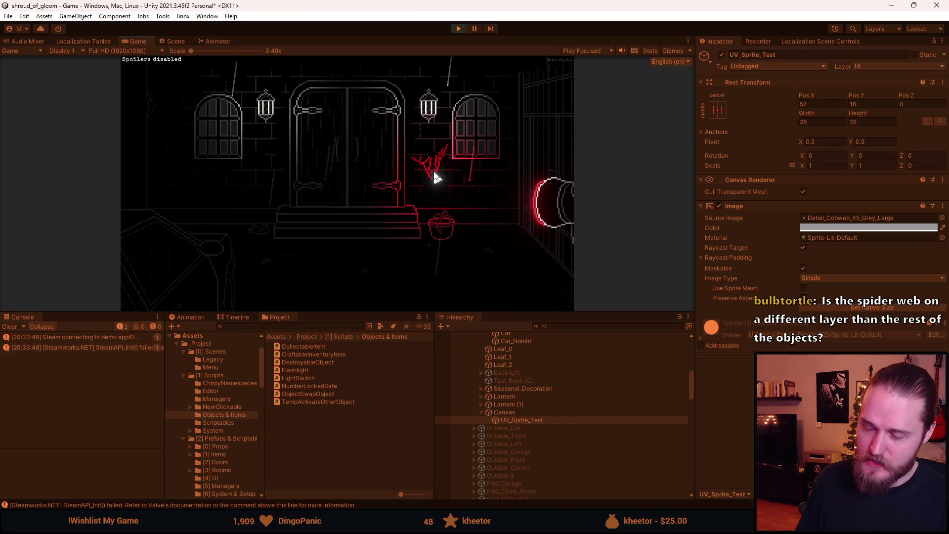
key("Escape")
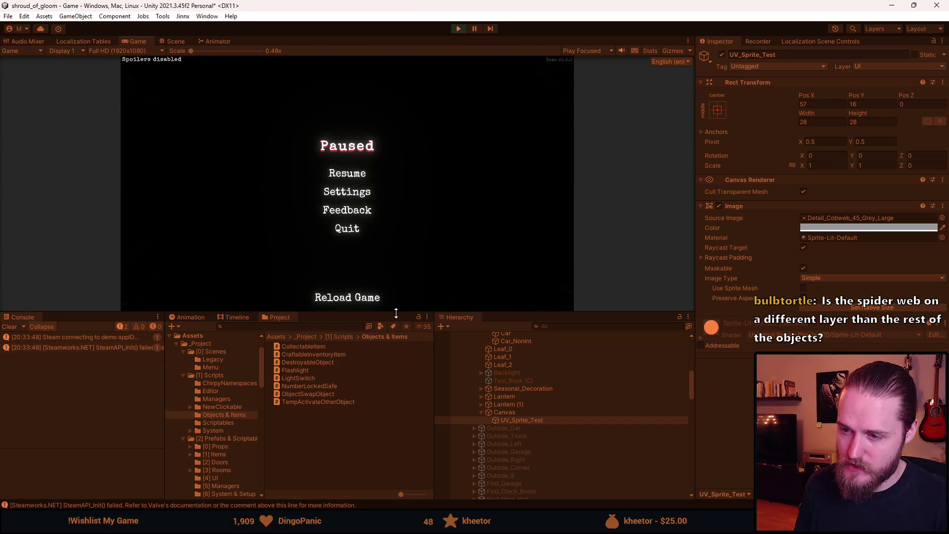
Step: Enlarge the Game view, resume play to light the left window, then pause again
left_click_drag(396, 312, 360, 494)
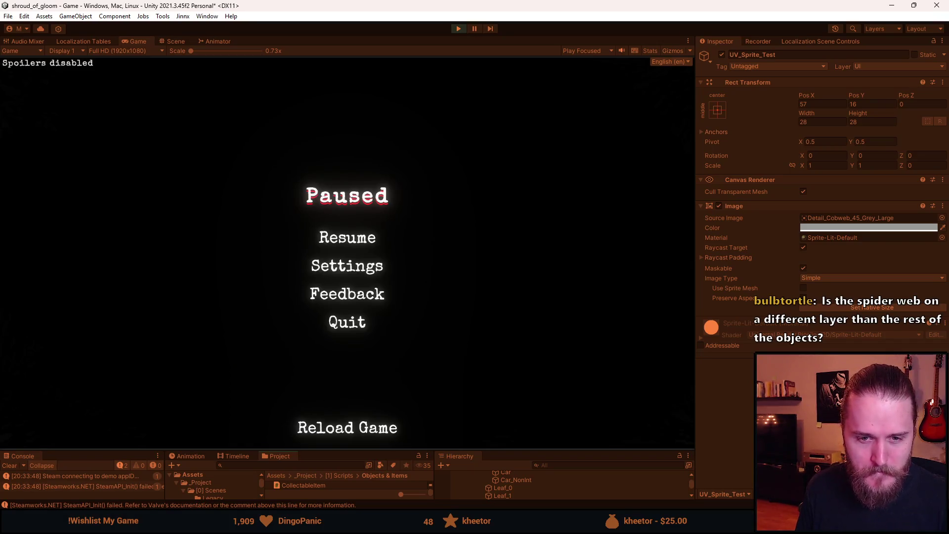
left_click(348, 241)
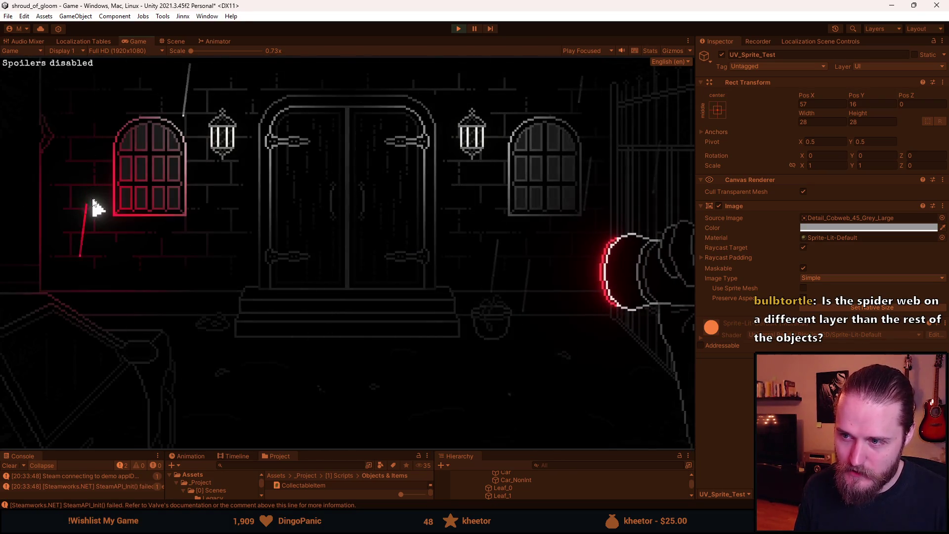
key("Escape")
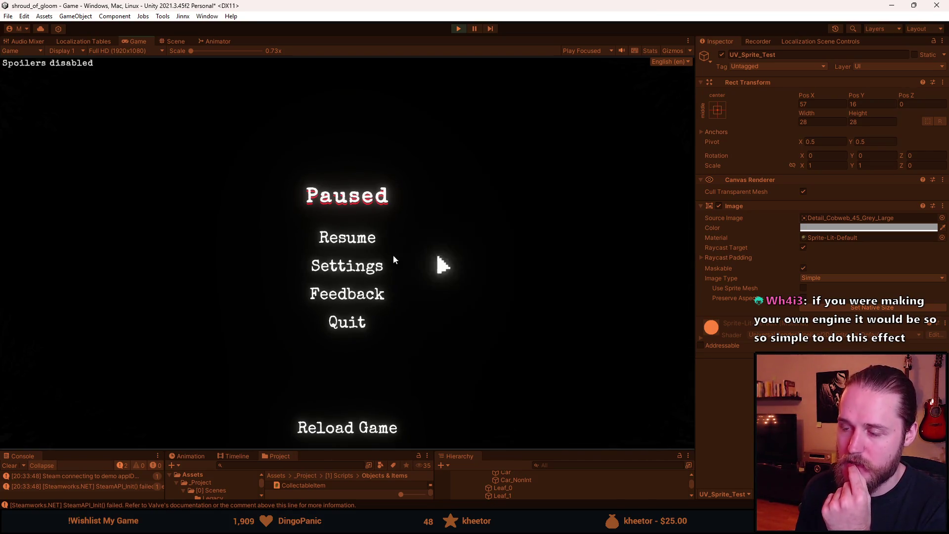
Step: Resume the game with Escape and shine the red light on the right window
key("Escape")
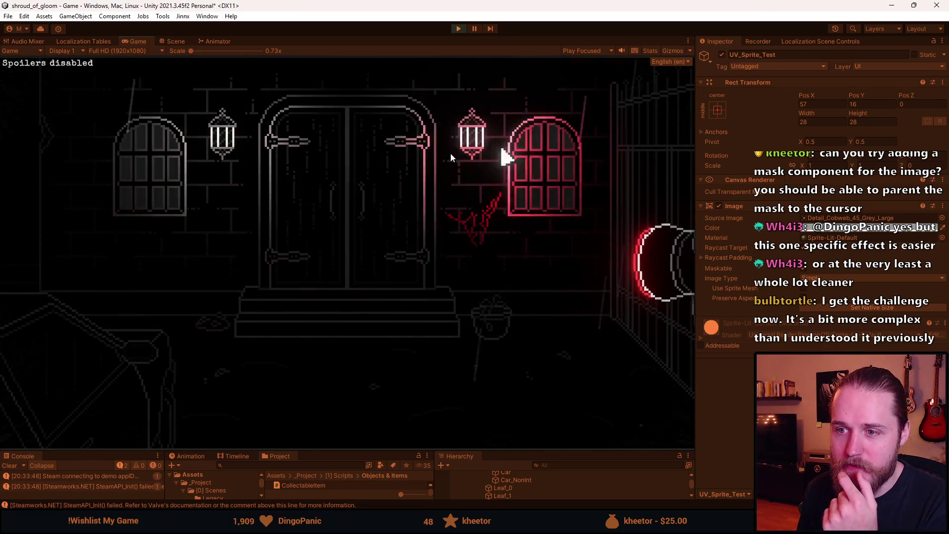
Step: Walk left through the rooms, then shuttle between the barrel room and garage-door room
left_click(20, 212)
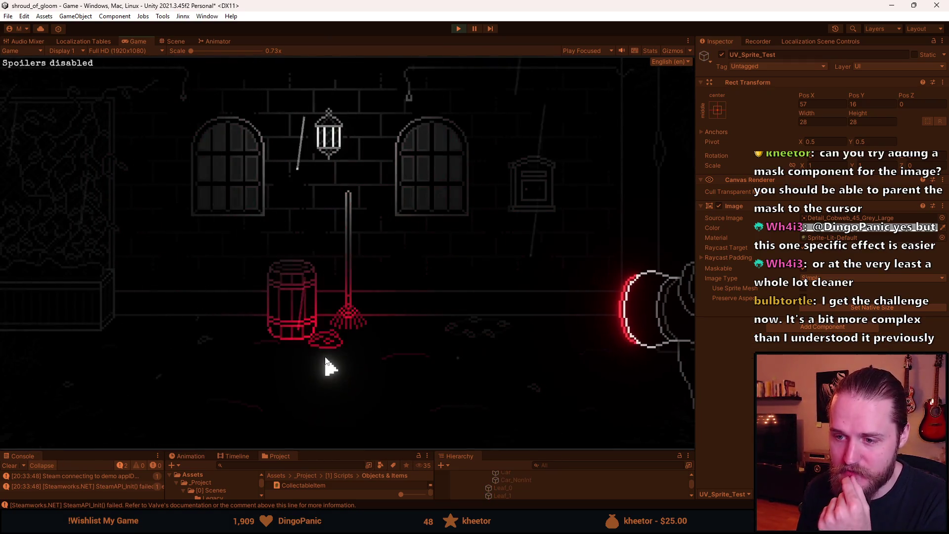
left_click(72, 237)
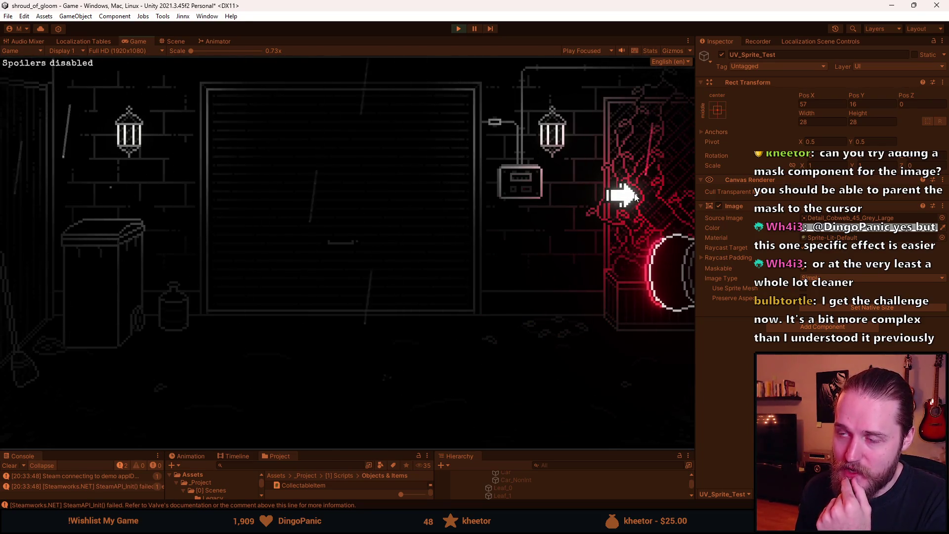
left_click(636, 198)
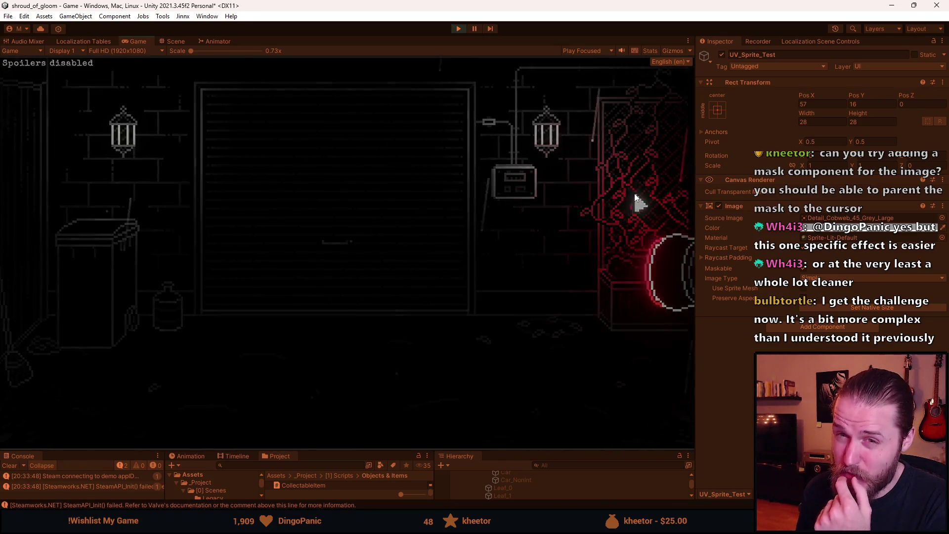
left_click(42, 250)
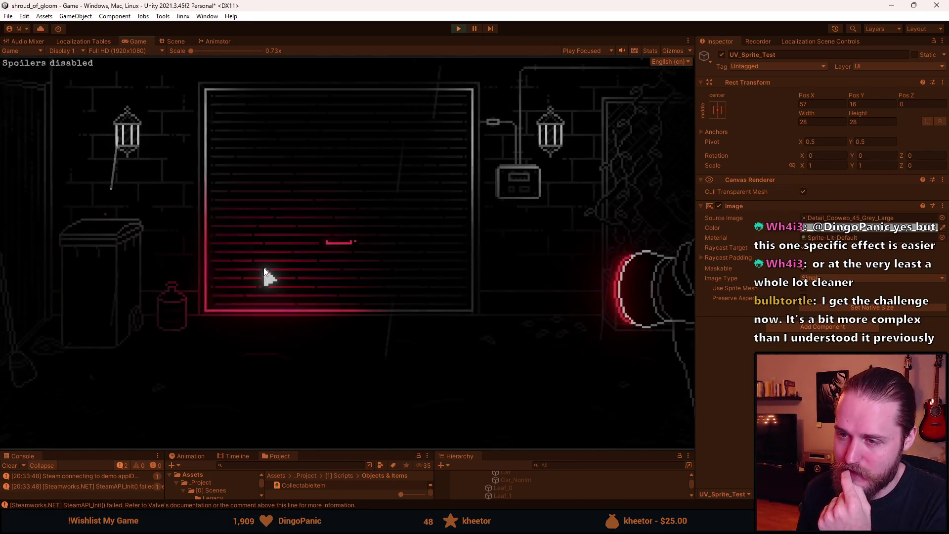
left_click(640, 198)
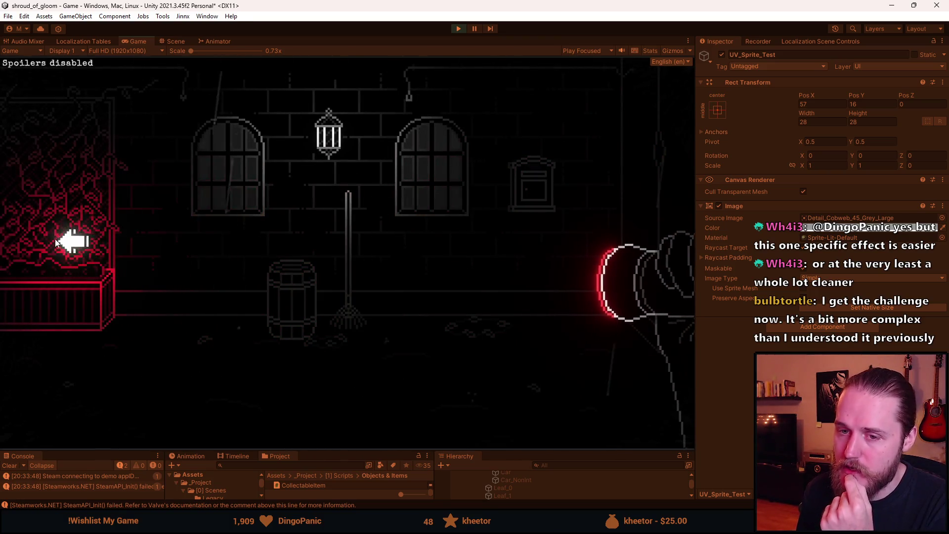
left_click(53, 239)
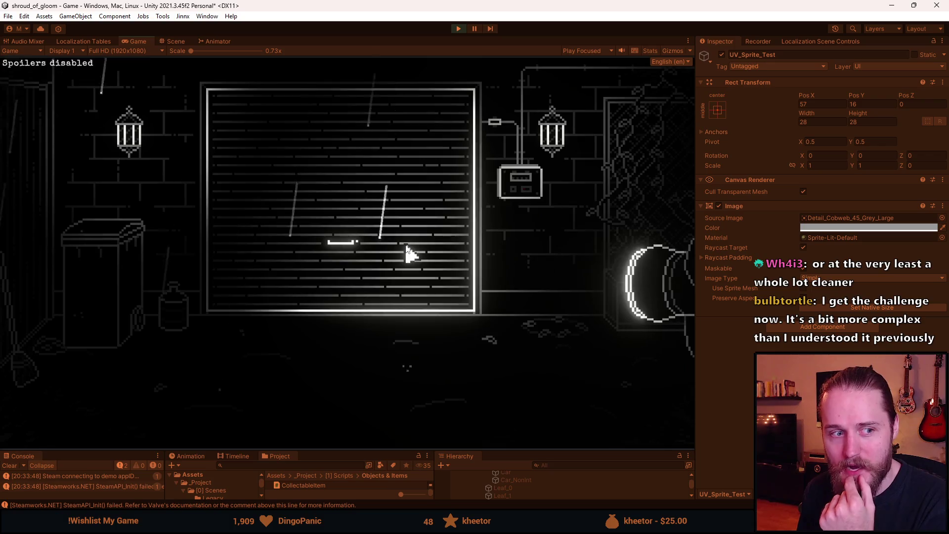
Step: Go through the barrel room to the double-door hall, reveal the red cobweb, then pause
key("d")
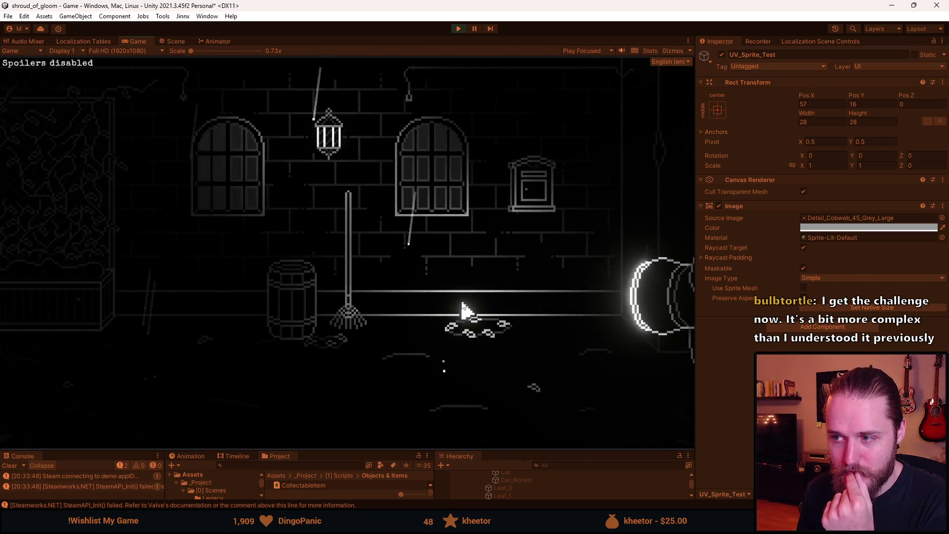
left_click(630, 201)
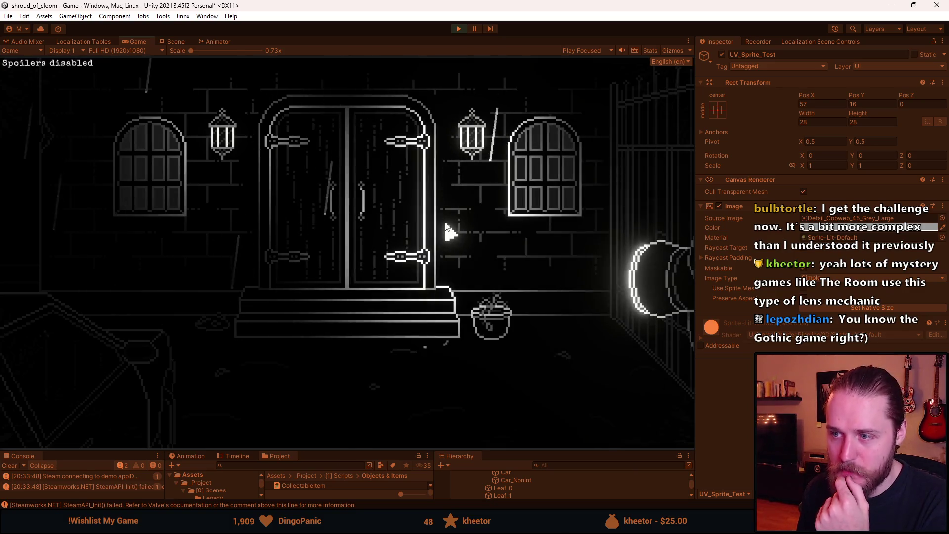
left_click(445, 225)
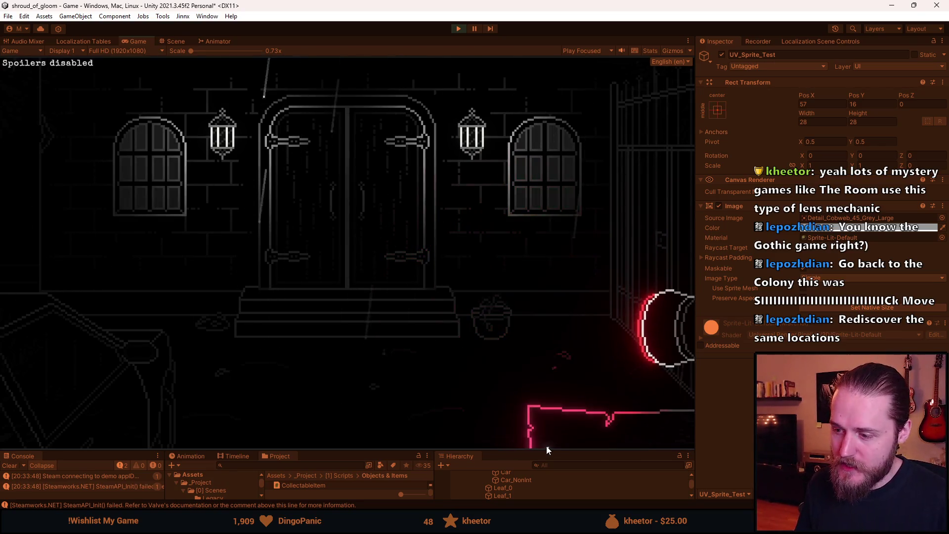
key("Escape")
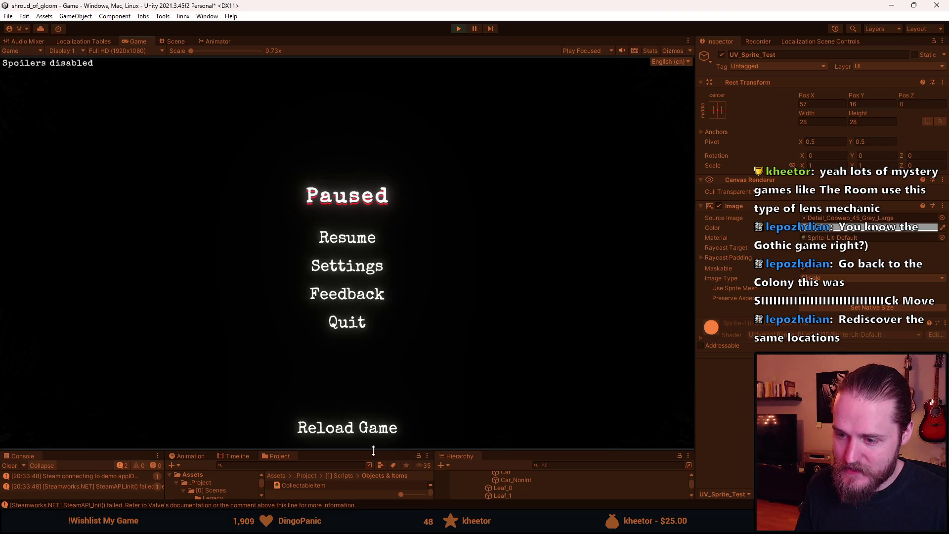
left_click_drag(372, 448, 371, 250)
scroll(526, 359, "up", 3)
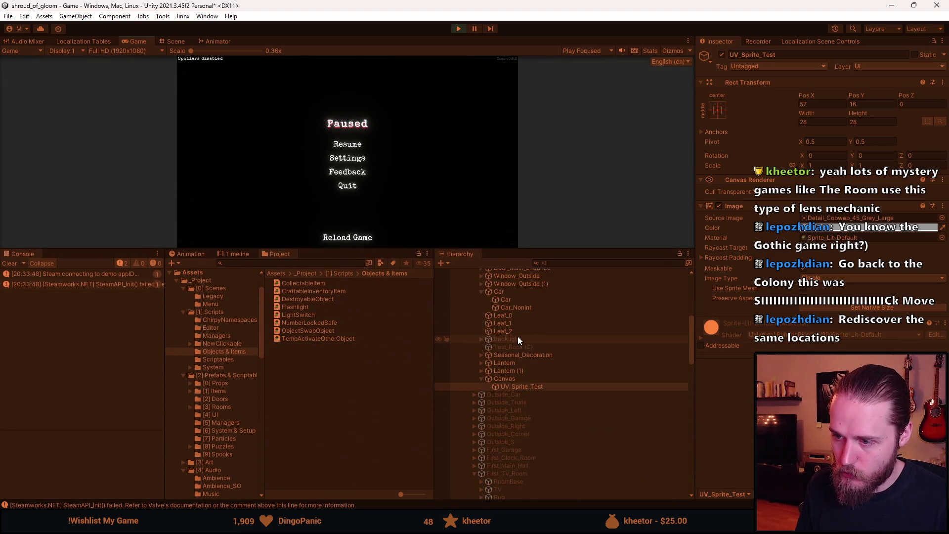
left_click(511, 379)
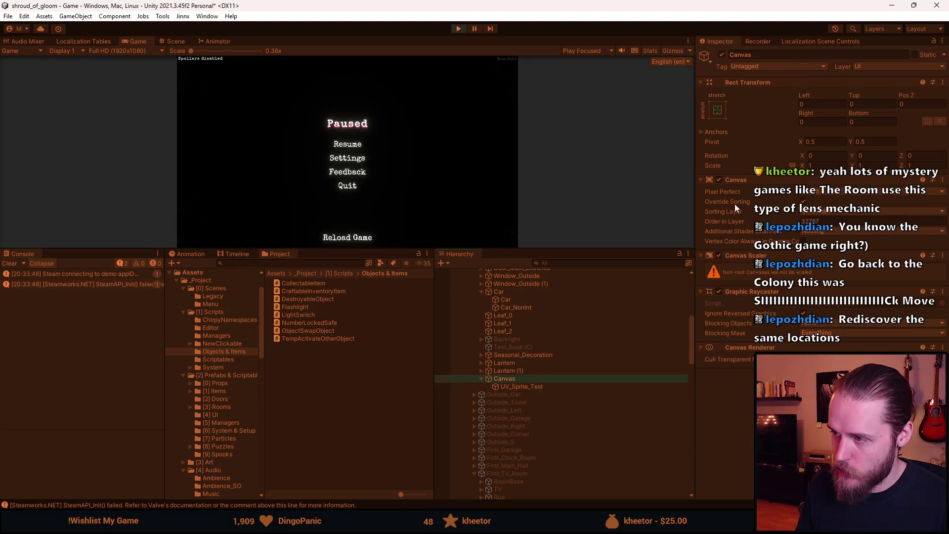
left_click(529, 383)
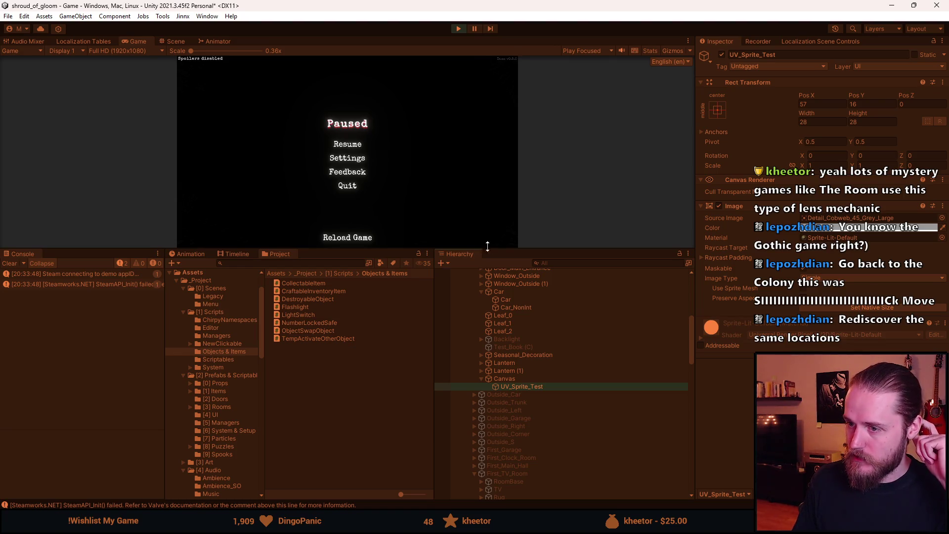
left_click_drag(494, 247, 475, 430)
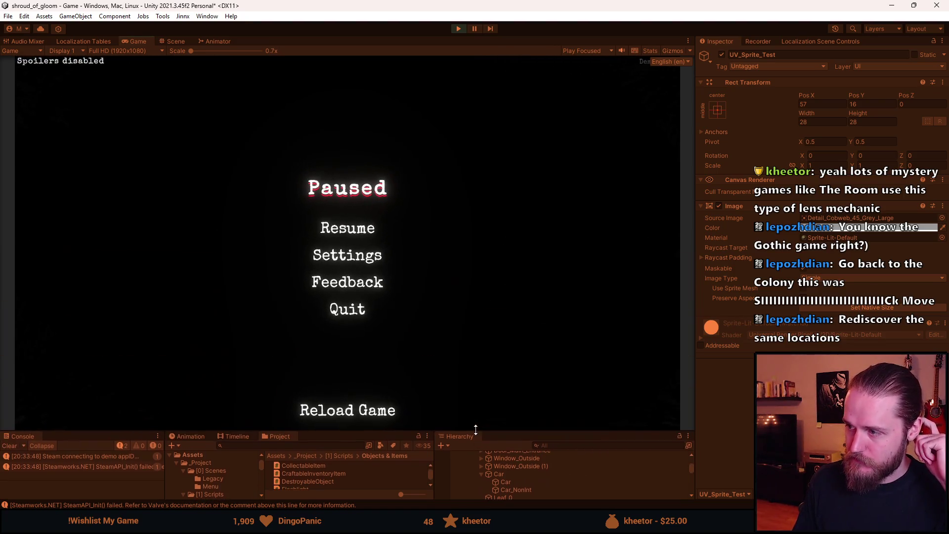
Step: Resume play, make the Game view wider and taller, and sweep the red light over the doors
left_click(348, 230)
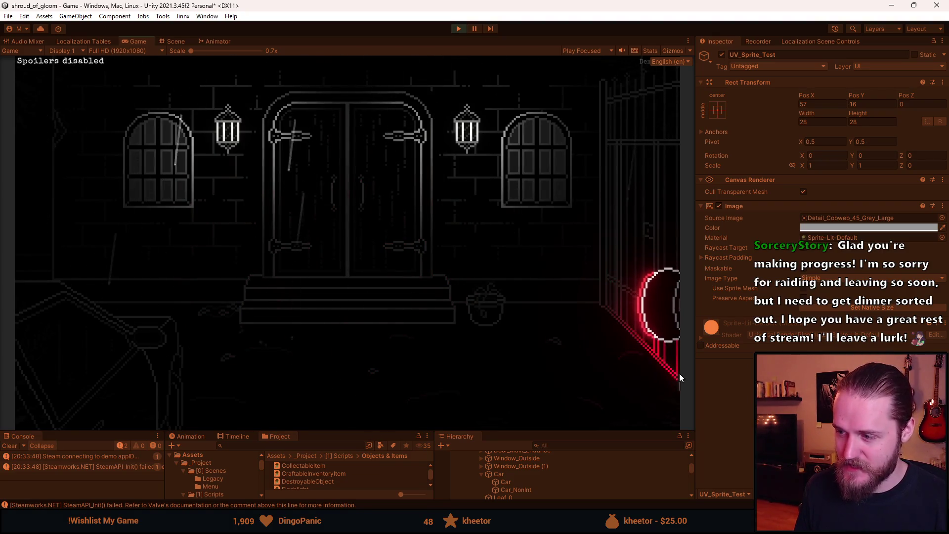
left_click_drag(694, 371, 784, 372)
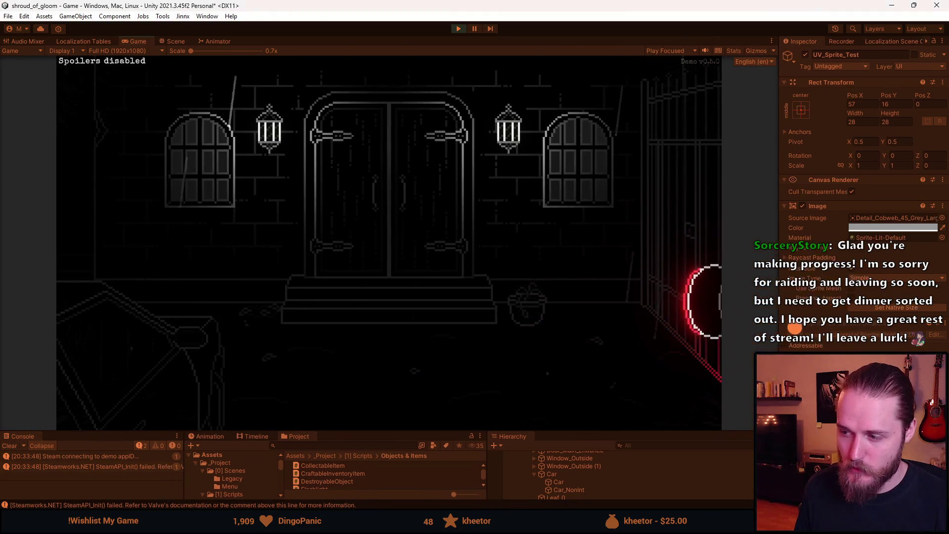
left_click_drag(383, 428, 384, 449)
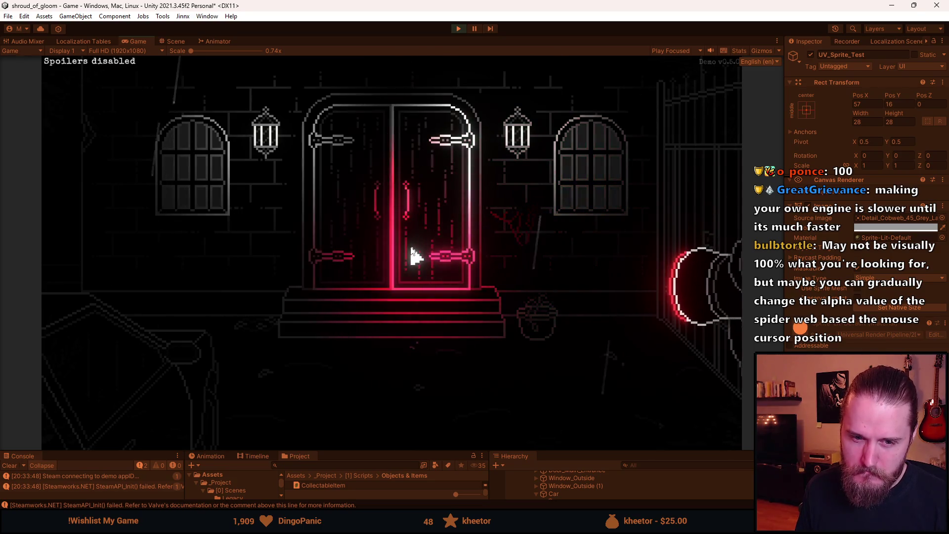
key("alt+Tab")
key("Escape")
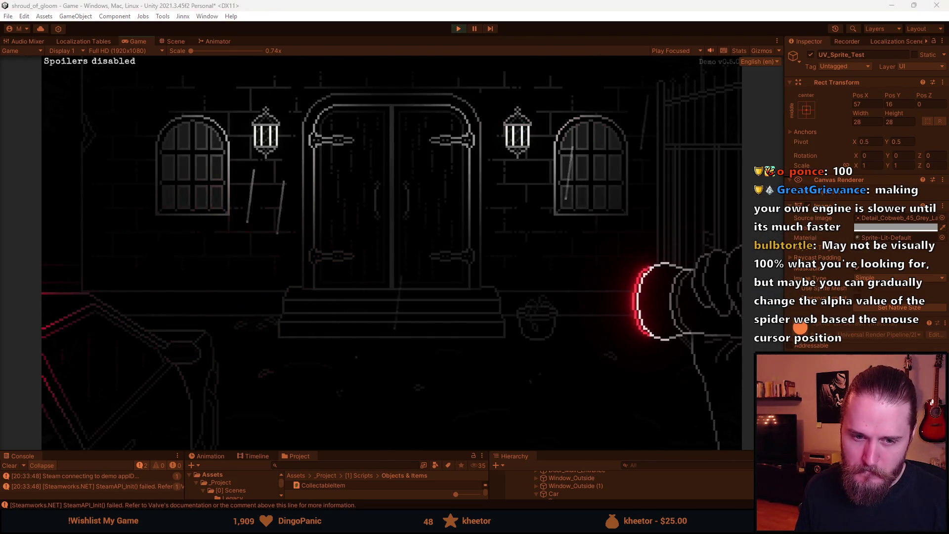
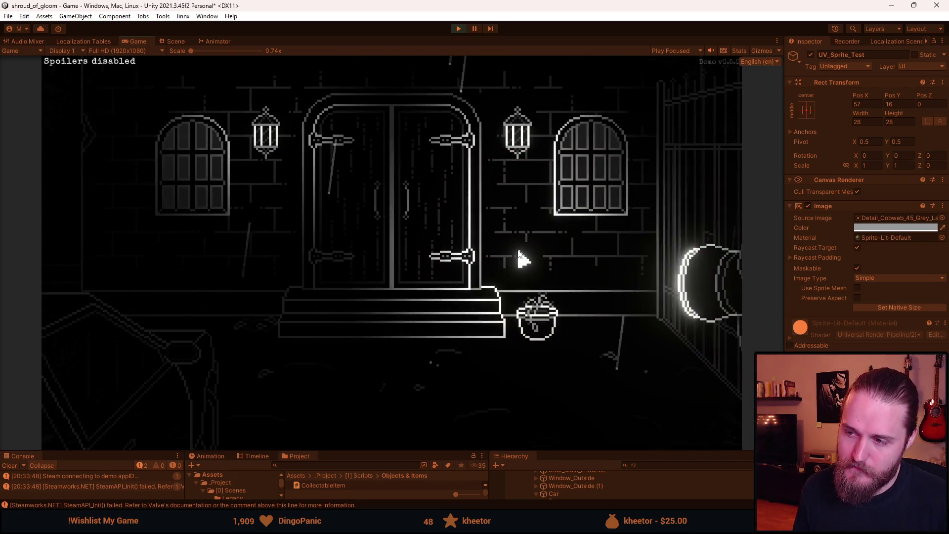
Step: Pause Shroud of Gloom with Escape to bring up the Paused menu
key("Escape")
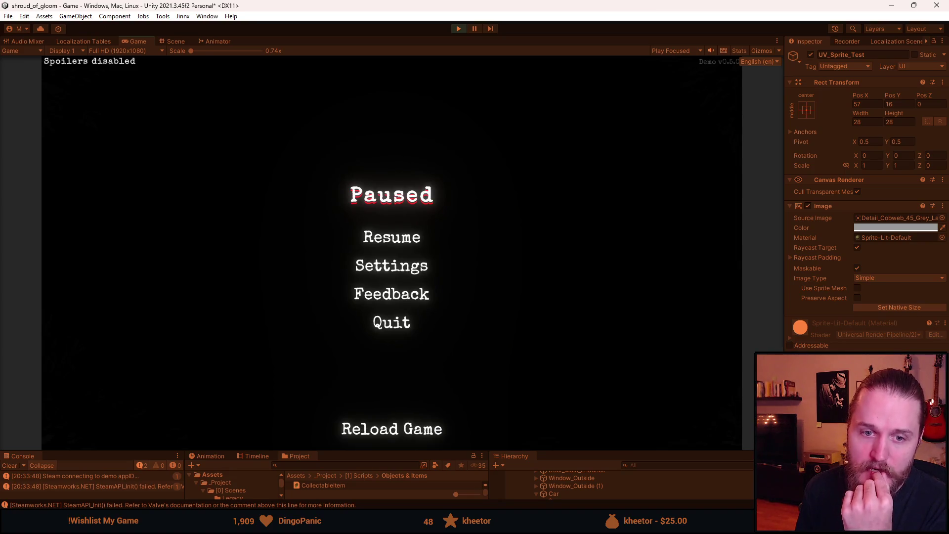
Step: Resume play from the Paused menu and switch the flashlight glow from white to red
left_click(393, 235)
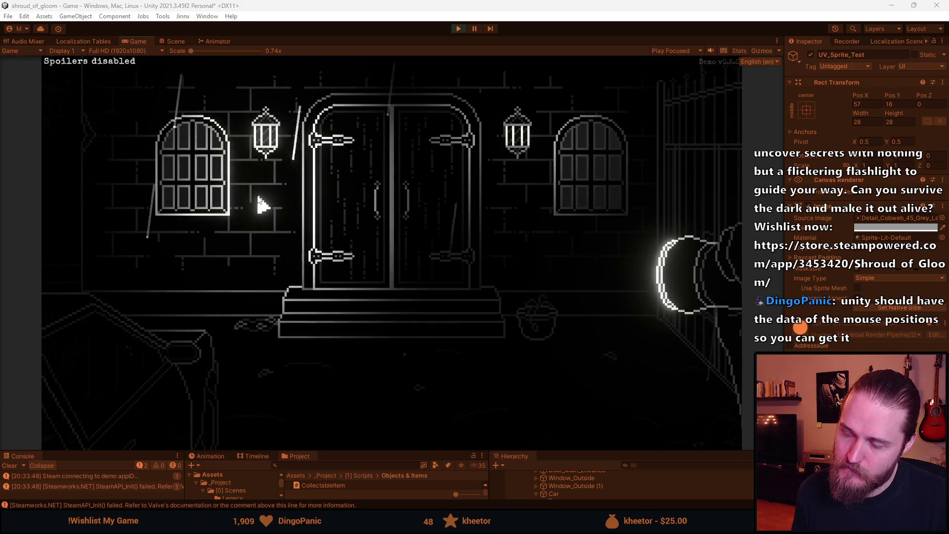
left_click(276, 235)
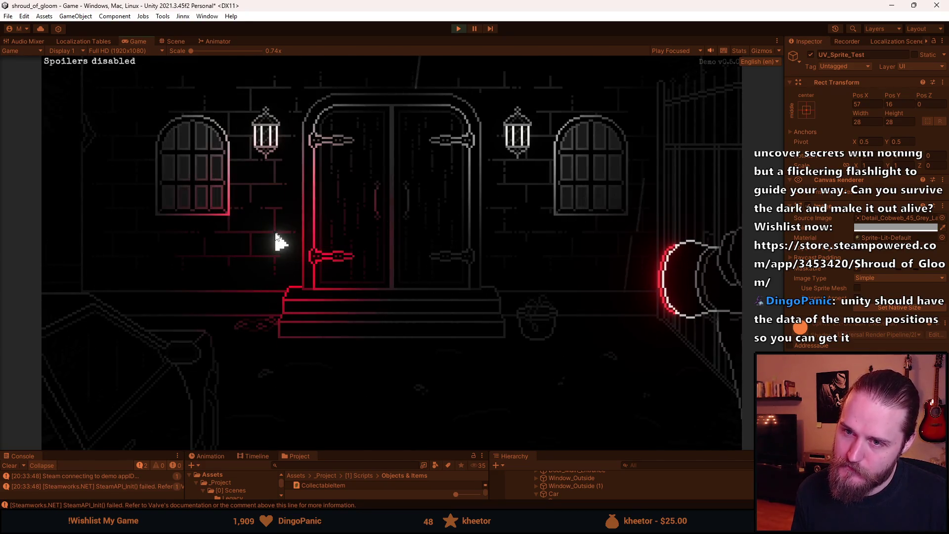